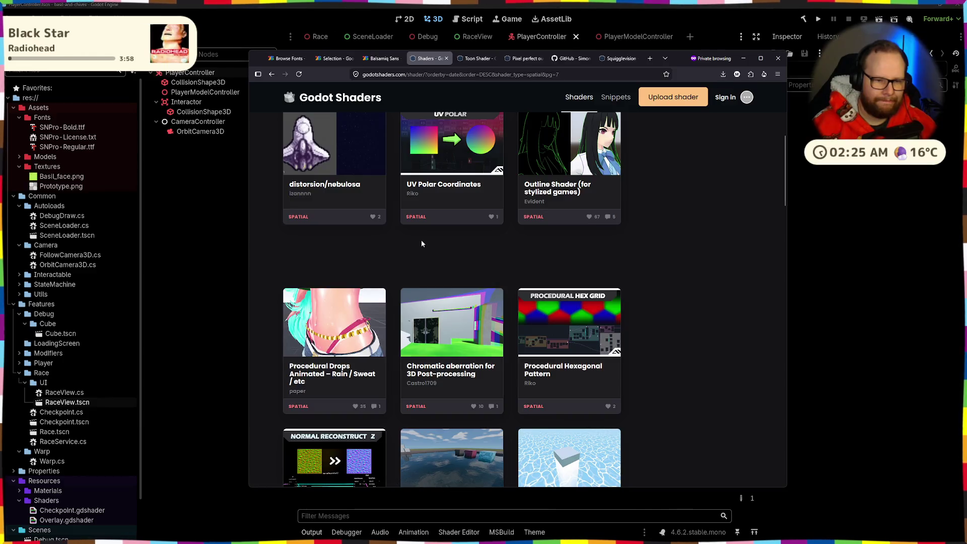
Open the Per-Object Sobel shader from the spatial listing in a new tab and view it
{"action": "scroll", "coordinate": [422, 244], "scroll_direction": "down", "scroll_amount": 3}
{"action": "scroll", "coordinate": [422, 244], "scroll_direction": "down", "scroll_amount": 4}
{"action": "scroll", "coordinate": [423, 245], "scroll_direction": "down", "scroll_amount": 15}
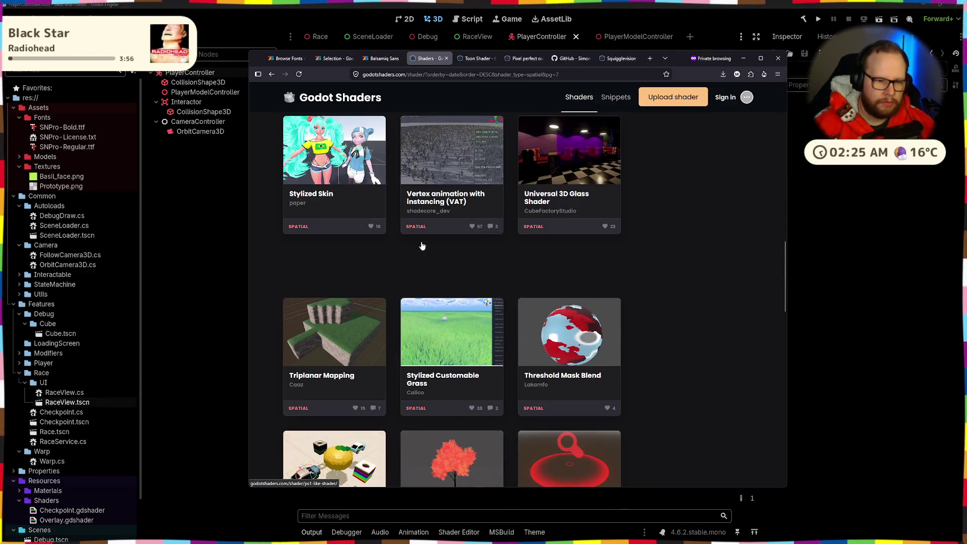
{"action": "scroll", "coordinate": [423, 247], "scroll_direction": "up", "scroll_amount": 2}
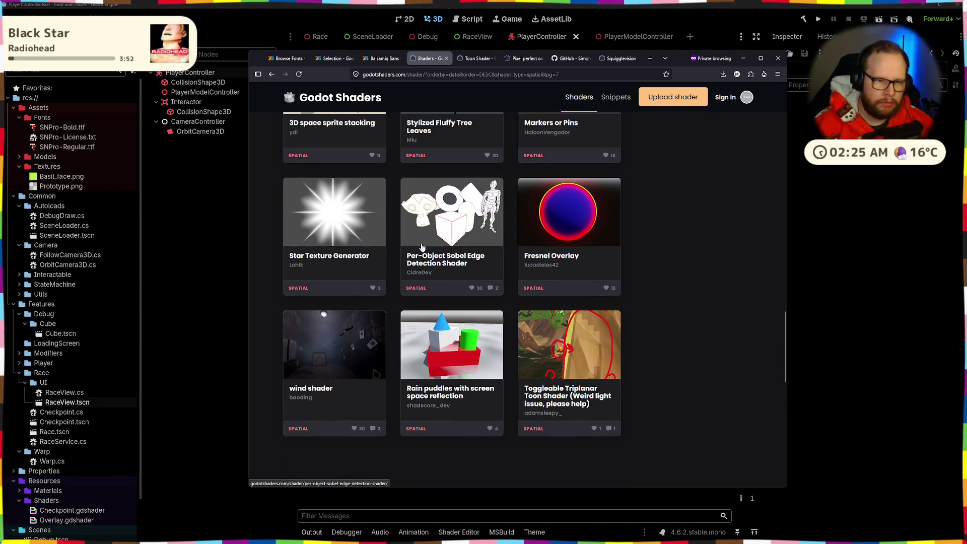
{"action": "middle_click", "coordinate": [445, 211]}
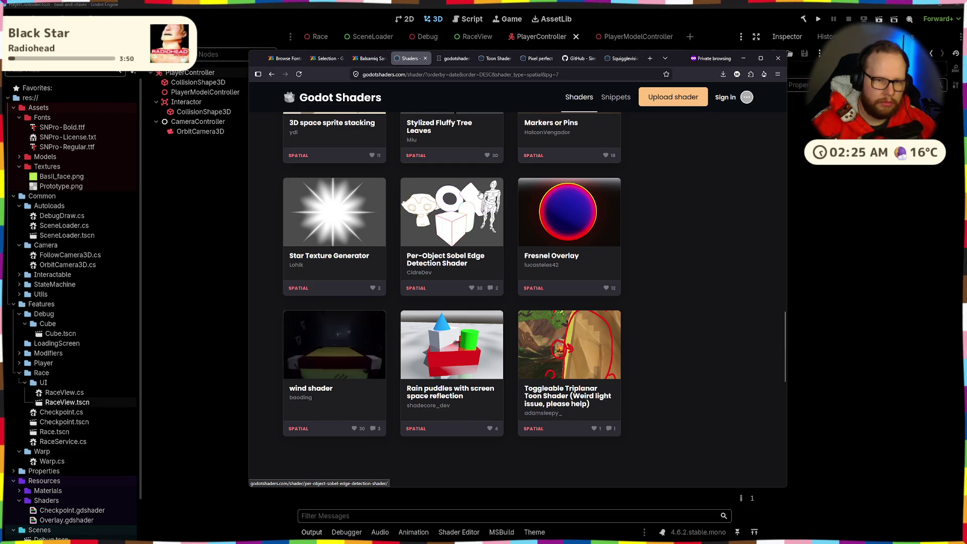
{"action": "left_click", "coordinate": [456, 62]}
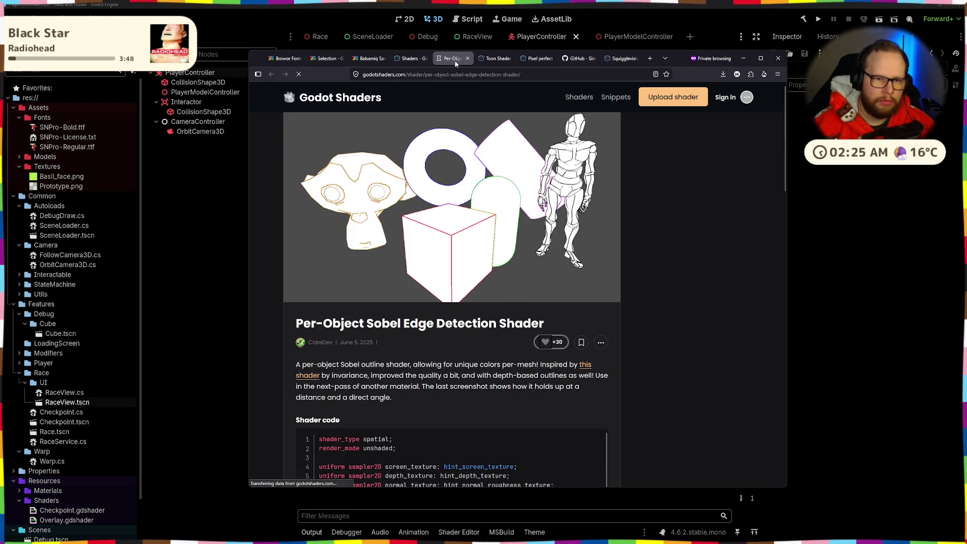
Preview the Per-Object Sobel example screenshots enlarged, then close its page
{"action": "scroll", "coordinate": [421, 179], "scroll_direction": "down", "scroll_amount": 5}
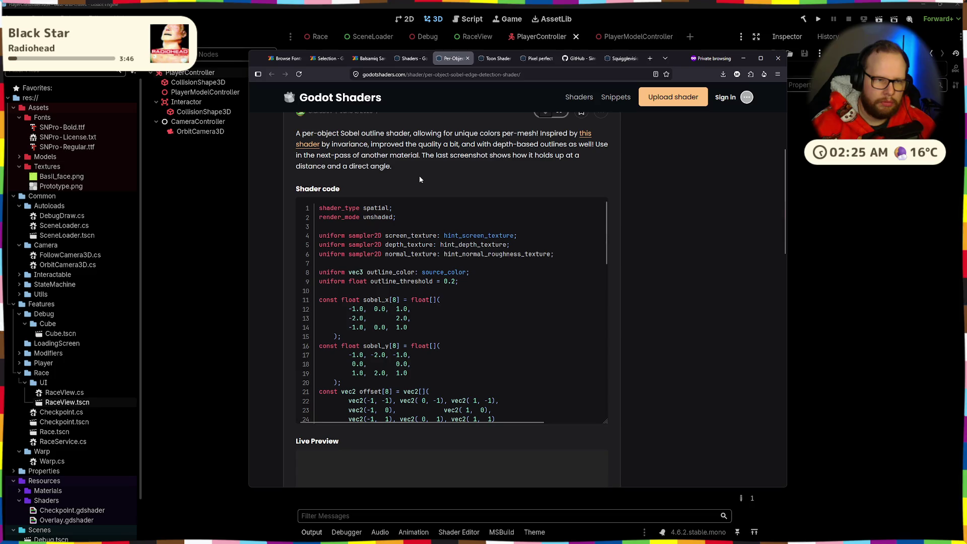
{"action": "scroll", "coordinate": [420, 180], "scroll_direction": "down", "scroll_amount": 6}
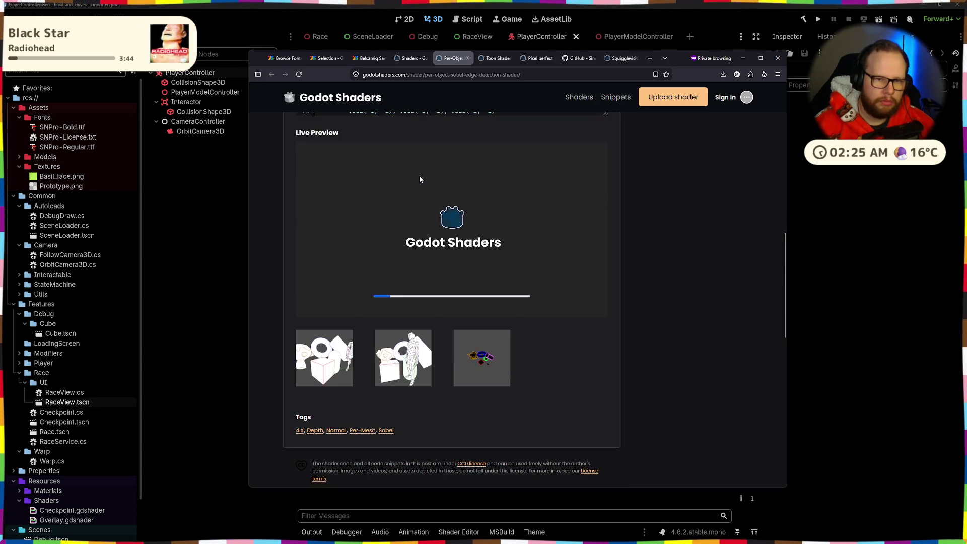
{"action": "left_click", "coordinate": [496, 363]}
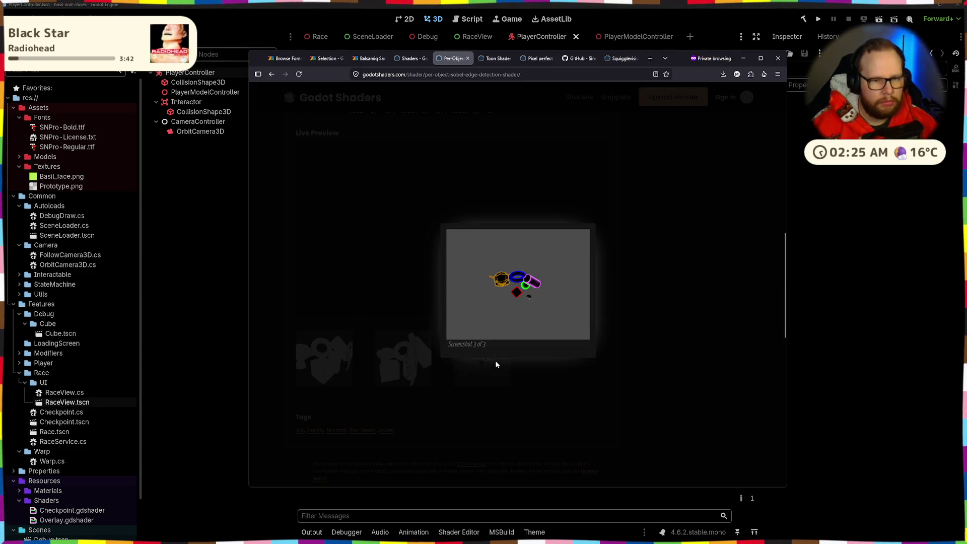
{"action": "left_click", "coordinate": [622, 223]}
{"action": "left_click", "coordinate": [401, 379]}
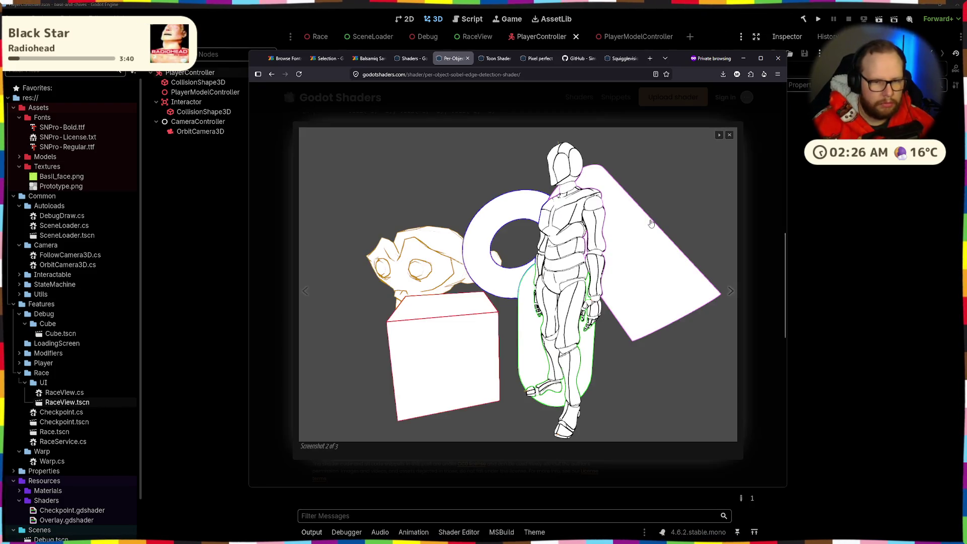
{"action": "left_click", "coordinate": [633, 114]}
{"action": "left_click", "coordinate": [411, 59]}
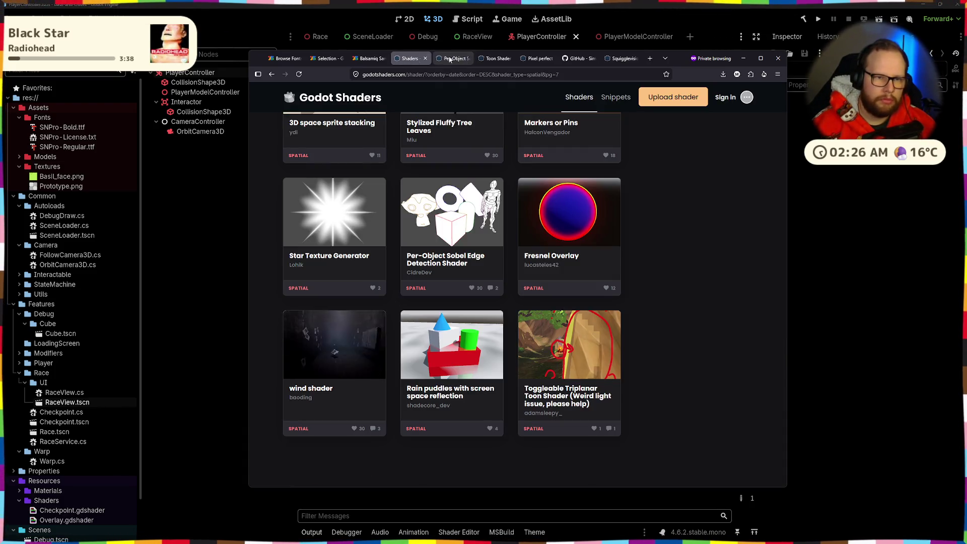
{"action": "left_click", "coordinate": [451, 58]}
{"action": "left_click", "coordinate": [468, 59]}
Go to page 8 and queue The simplest outline shader (improved) in a background tab
{"action": "scroll", "coordinate": [410, 215], "scroll_direction": "down", "scroll_amount": 6}
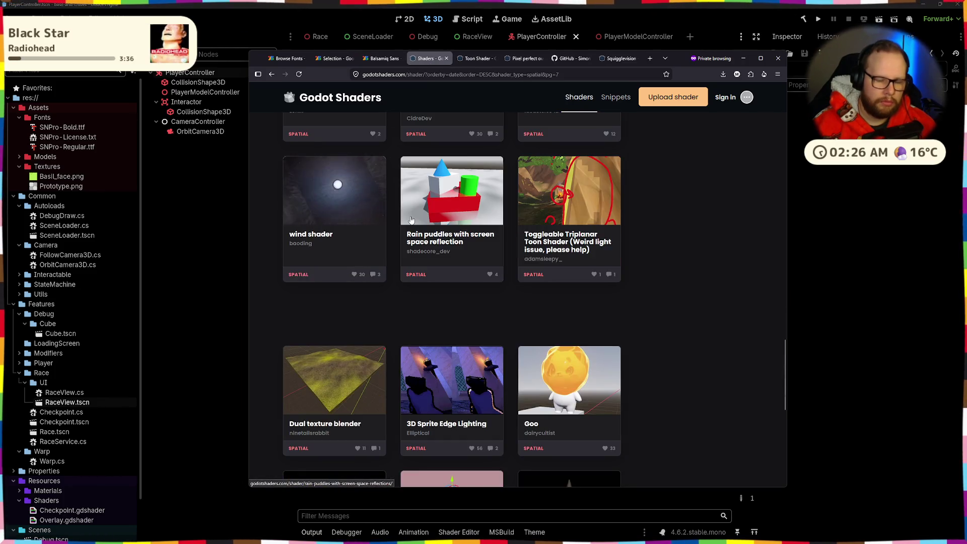
{"action": "scroll", "coordinate": [410, 215], "scroll_direction": "down", "scroll_amount": 4}
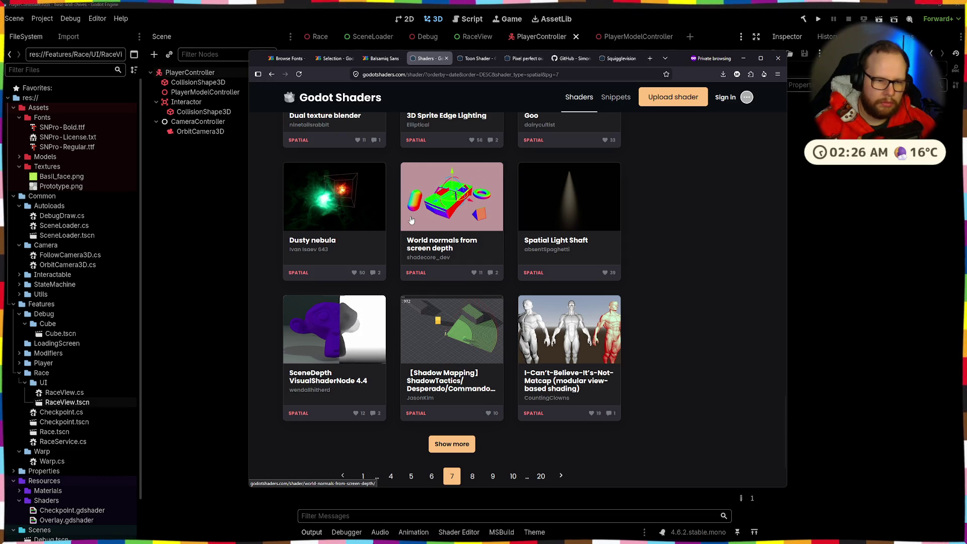
{"action": "scroll", "coordinate": [411, 221], "scroll_direction": "down", "scroll_amount": 3}
{"action": "left_click", "coordinate": [465, 387]}
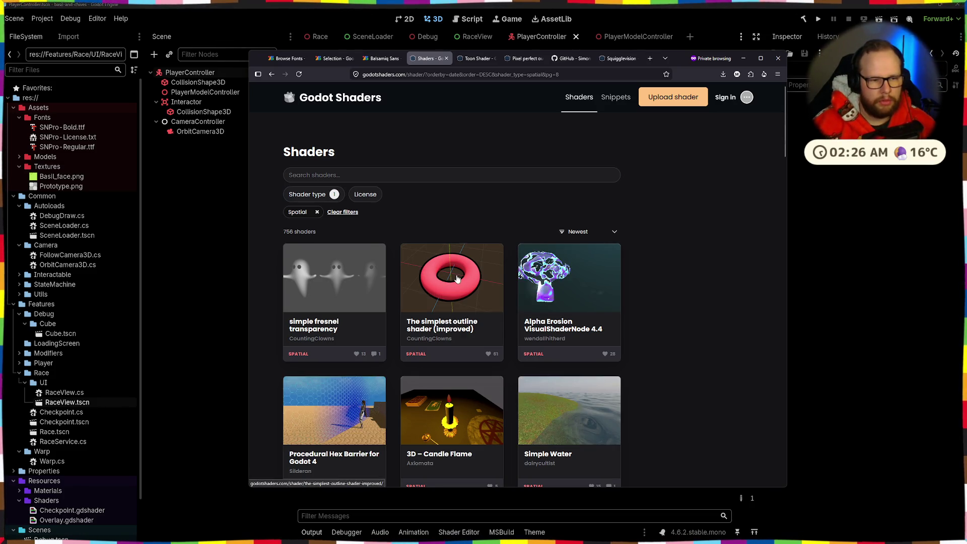
{"action": "middle_click", "coordinate": [427, 262]}
Read through the improved outline shader's description and code
{"action": "left_click", "coordinate": [456, 58]}
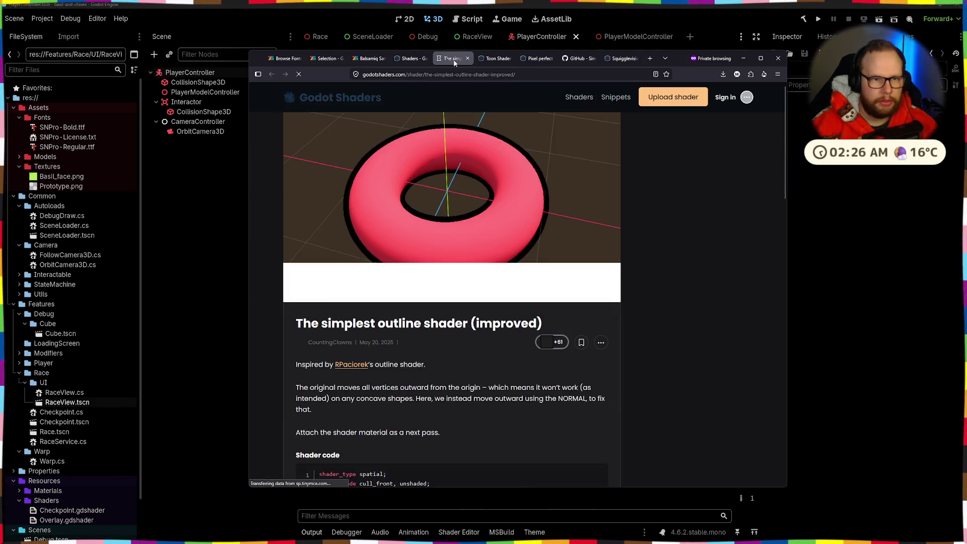
{"action": "scroll", "coordinate": [425, 253], "scroll_direction": "down", "scroll_amount": 7}
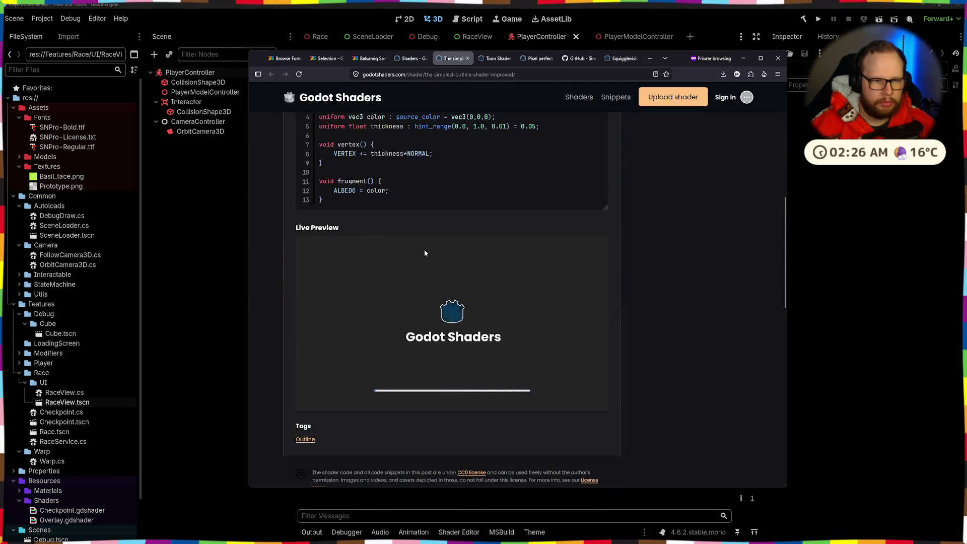
{"action": "scroll", "coordinate": [424, 253], "scroll_direction": "up", "scroll_amount": 4}
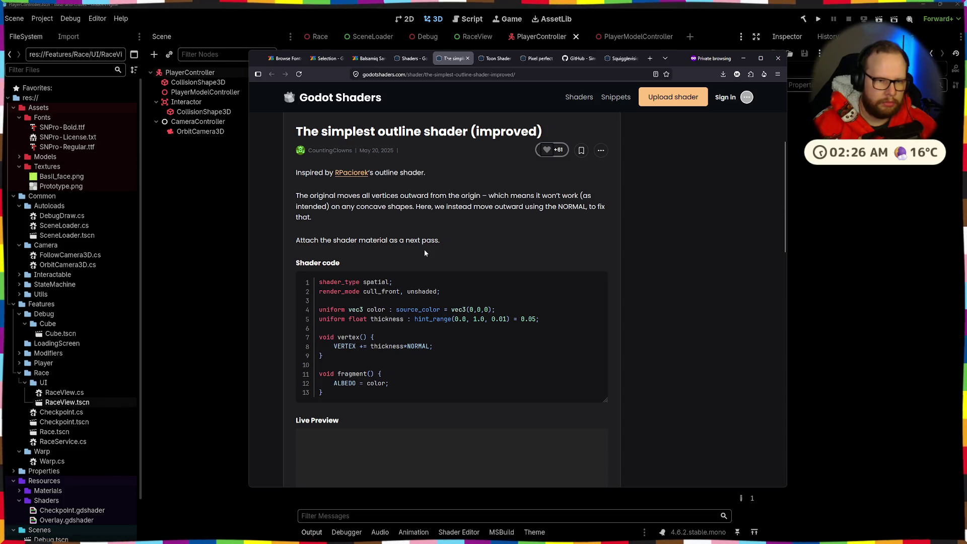
{"action": "scroll", "coordinate": [425, 250], "scroll_direction": "down", "scroll_amount": 5}
{"action": "scroll", "coordinate": [426, 253], "scroll_direction": "up", "scroll_amount": 4}
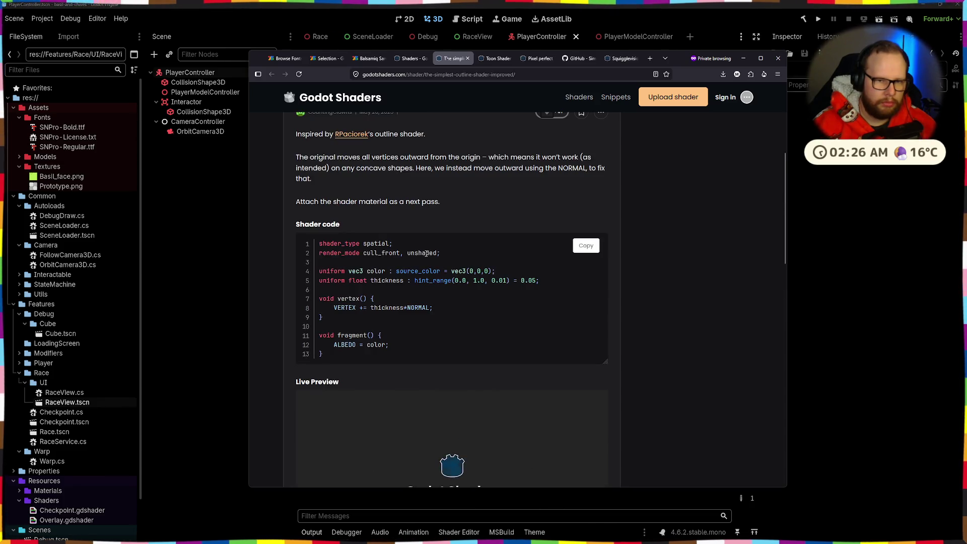
{"action": "scroll", "coordinate": [425, 253], "scroll_direction": "down", "scroll_amount": 5}
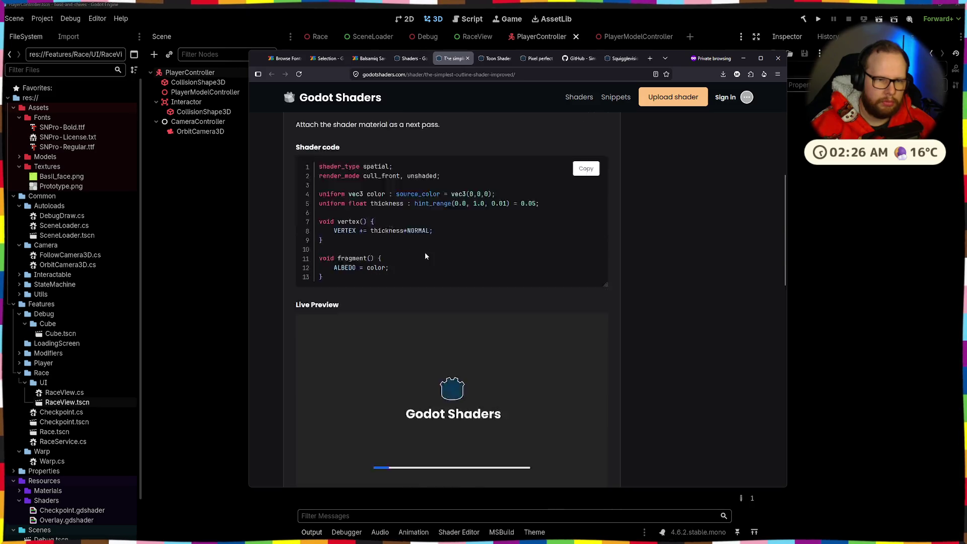
{"action": "scroll", "coordinate": [424, 250], "scroll_direction": "up", "scroll_amount": 4}
{"action": "scroll", "coordinate": [425, 250], "scroll_direction": "down", "scroll_amount": 5}
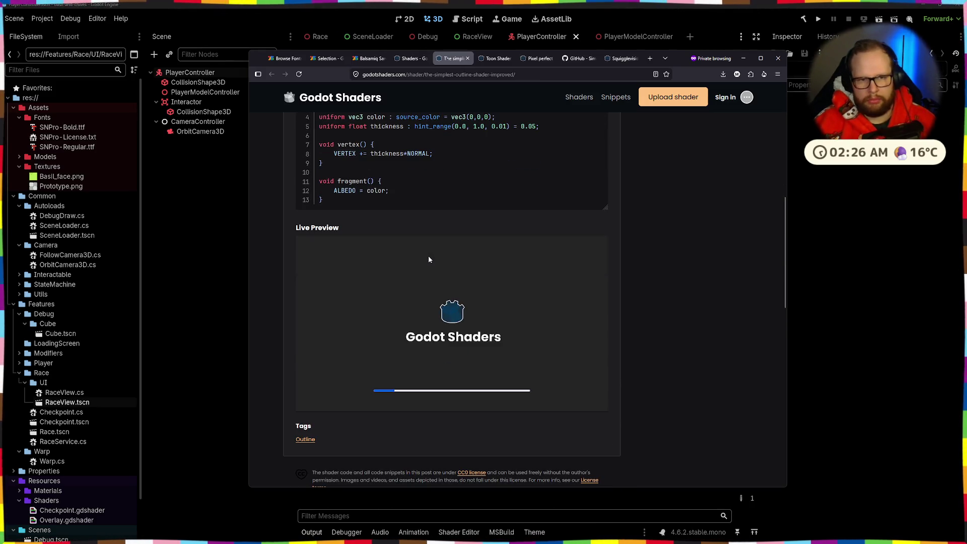
{"action": "scroll", "coordinate": [439, 168], "scroll_direction": "up", "scroll_amount": 4}
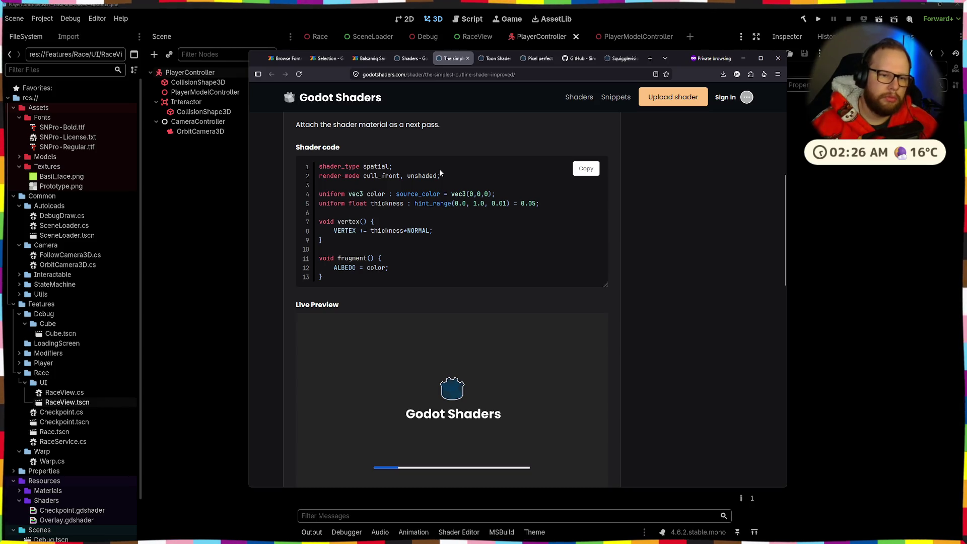
Select part of the improved shader's code and dismiss the context menu
{"action": "left_click_drag", "start_coordinate": [358, 277], "coordinate": [327, 167]}
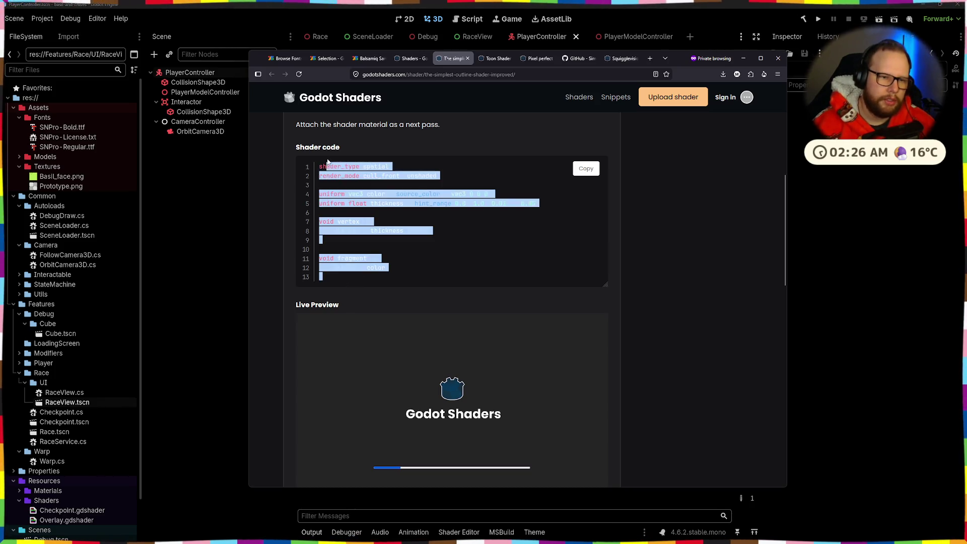
{"action": "scroll", "coordinate": [422, 204], "scroll_direction": "up", "scroll_amount": 3}
{"action": "scroll", "coordinate": [420, 204], "scroll_direction": "down", "scroll_amount": 10}
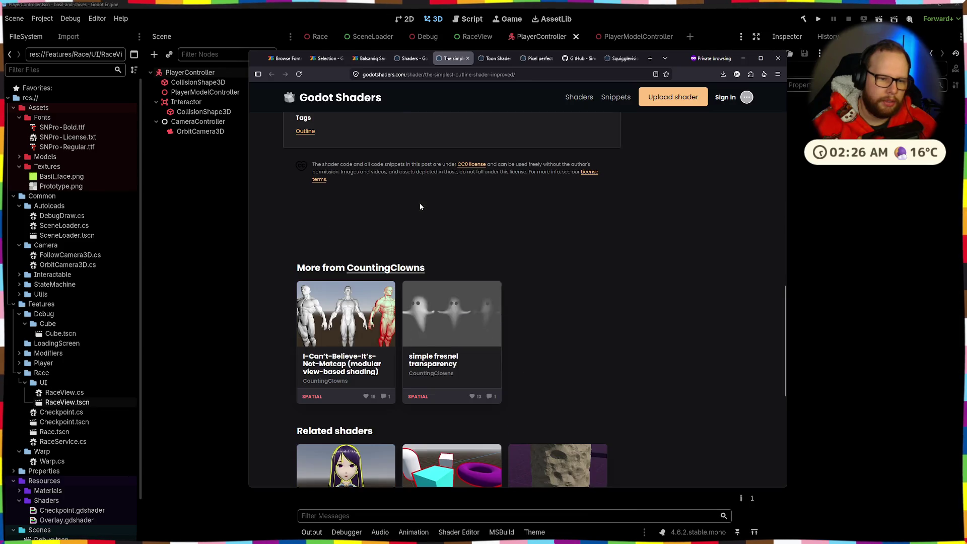
{"action": "right_click", "coordinate": [419, 203]}
{"action": "left_click", "coordinate": [434, 211]}
{"action": "scroll", "coordinate": [623, 234], "scroll_direction": "down", "scroll_amount": 5}
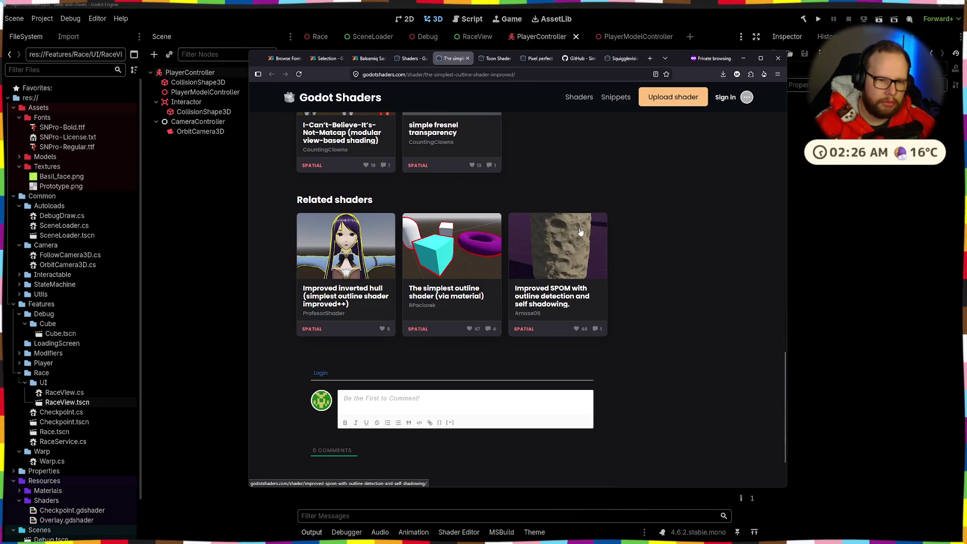
Open The simplest outline shader (via material), close the improved page, and read its usage steps
{"action": "middle_click", "coordinate": [467, 271]}
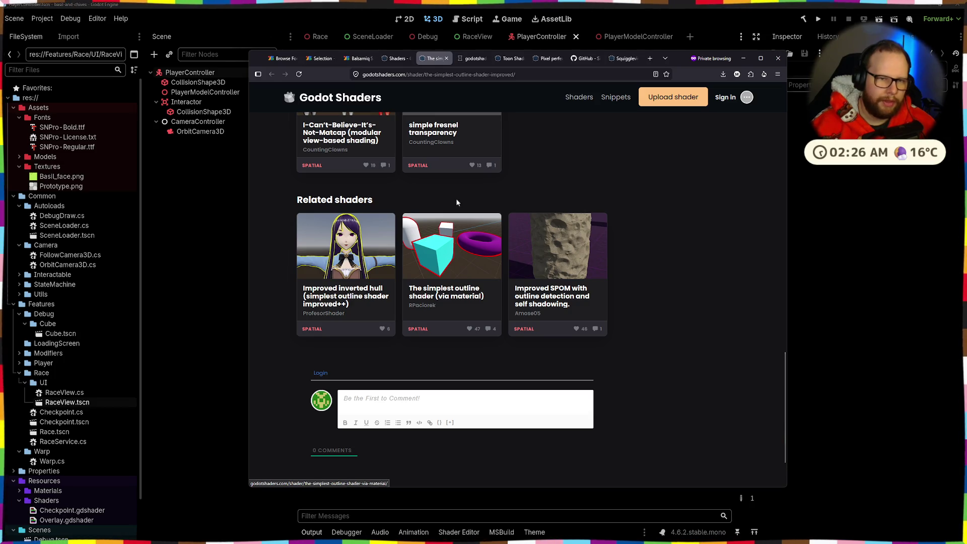
{"action": "left_click", "coordinate": [447, 59]}
{"action": "left_click", "coordinate": [419, 59]}
{"action": "left_click", "coordinate": [437, 59]}
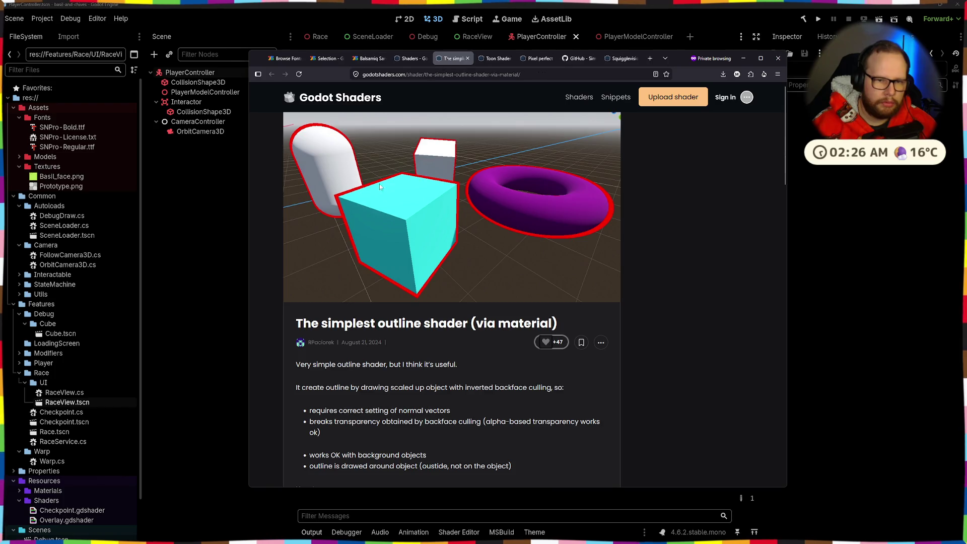
{"action": "scroll", "coordinate": [380, 192], "scroll_direction": "down", "scroll_amount": 15}
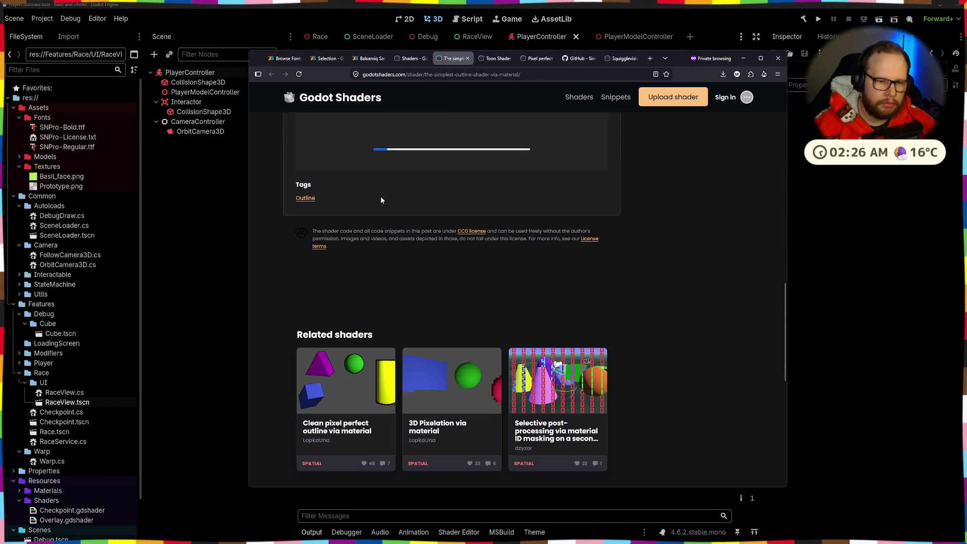
{"action": "scroll", "coordinate": [381, 200], "scroll_direction": "up", "scroll_amount": 10}
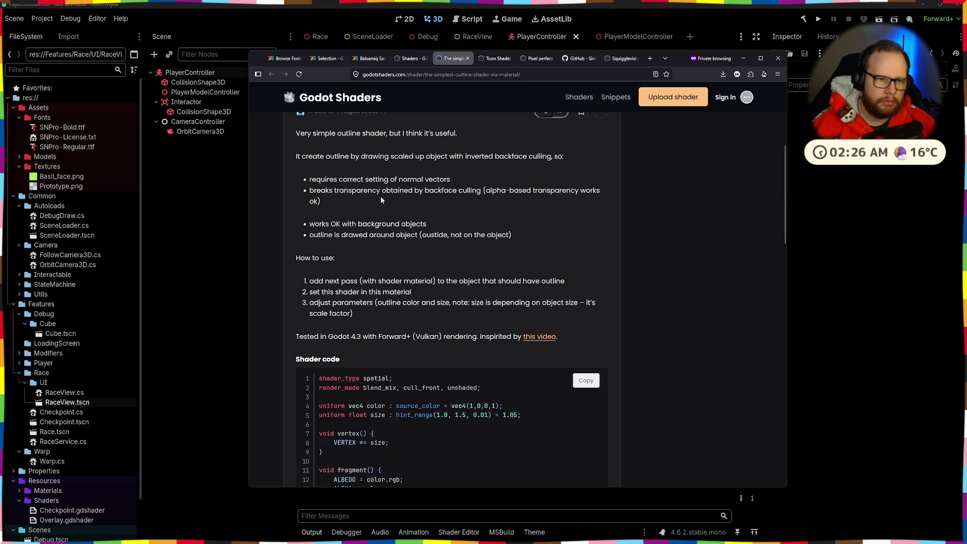
{"action": "scroll", "coordinate": [381, 200], "scroll_direction": "up", "scroll_amount": 3}
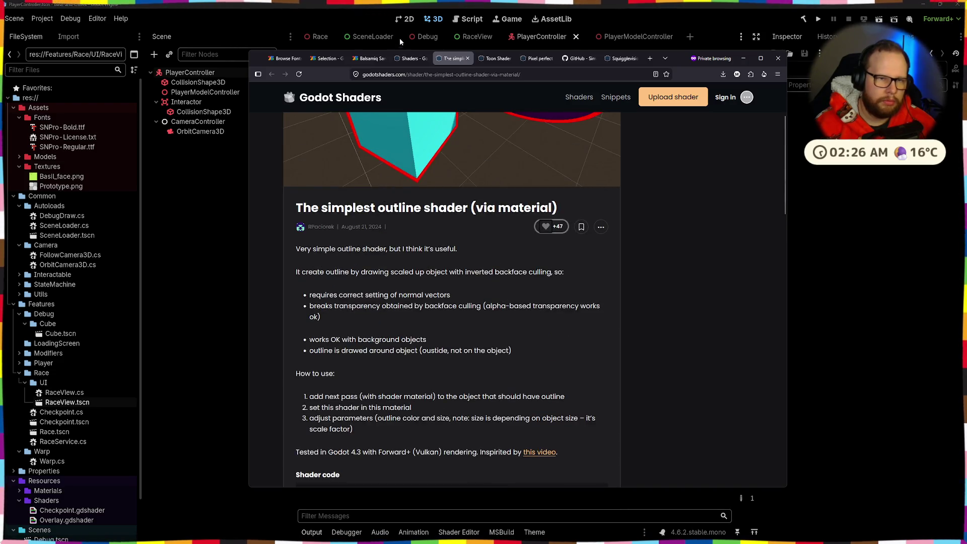
{"action": "left_click", "coordinate": [410, 60]}
Browse the spatial shader listing through pages 9 and 10
{"action": "scroll", "coordinate": [432, 195], "scroll_direction": "down", "scroll_amount": 8}
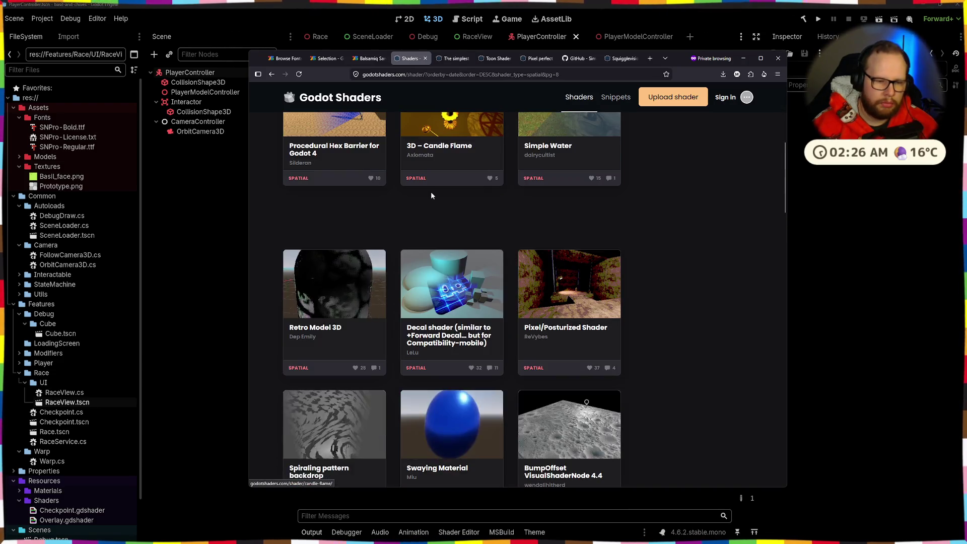
{"action": "scroll", "coordinate": [430, 187], "scroll_direction": "down", "scroll_amount": 6}
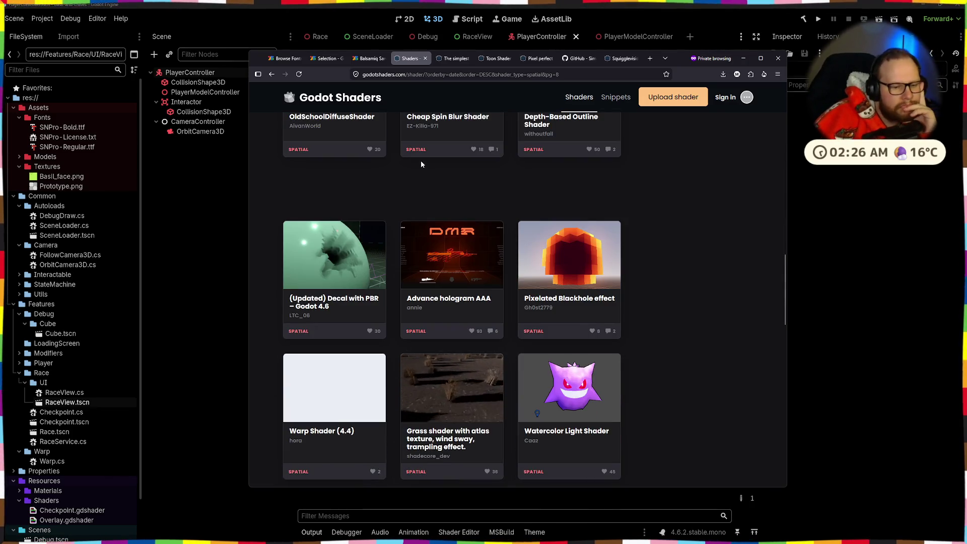
{"action": "scroll", "coordinate": [421, 160], "scroll_direction": "down", "scroll_amount": 4}
{"action": "scroll", "coordinate": [418, 137], "scroll_direction": "down", "scroll_amount": 3}
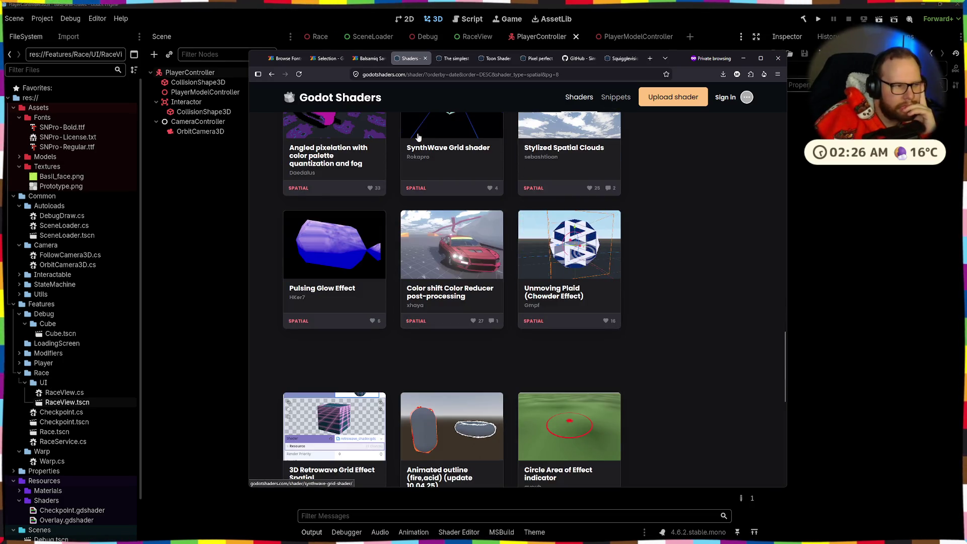
{"action": "scroll", "coordinate": [418, 137], "scroll_direction": "down", "scroll_amount": 3}
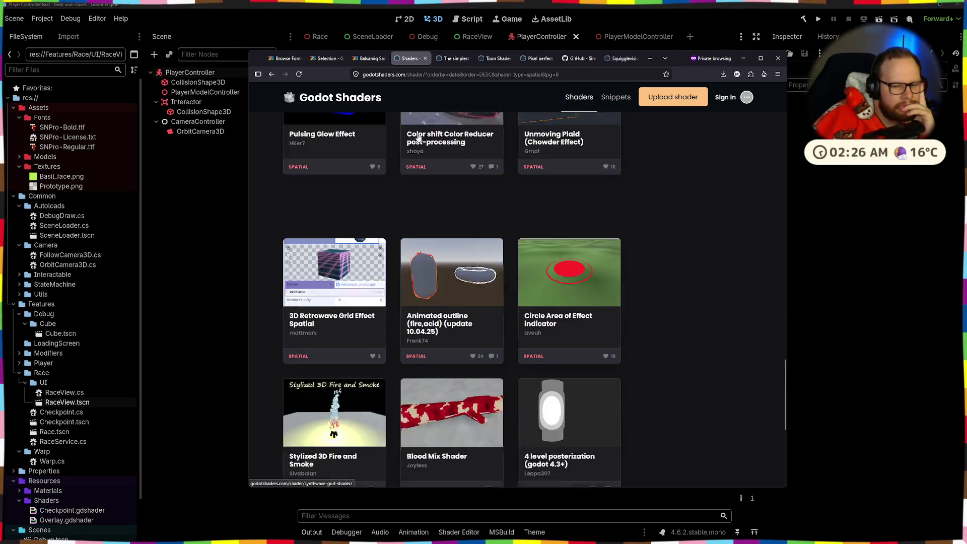
{"action": "scroll", "coordinate": [418, 136], "scroll_direction": "down", "scroll_amount": 4}
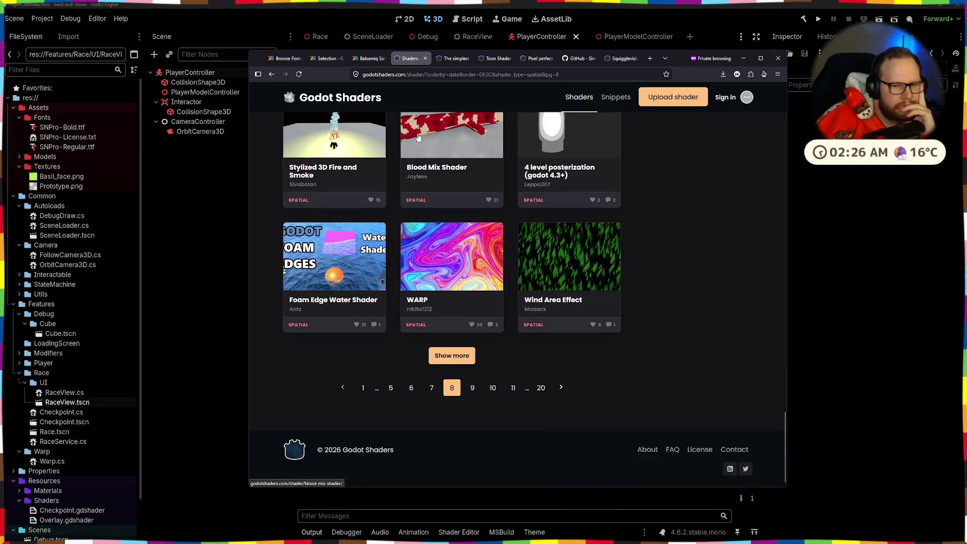
{"action": "left_click", "coordinate": [474, 399]}
{"action": "scroll", "coordinate": [471, 392], "scroll_direction": "down", "scroll_amount": 3}
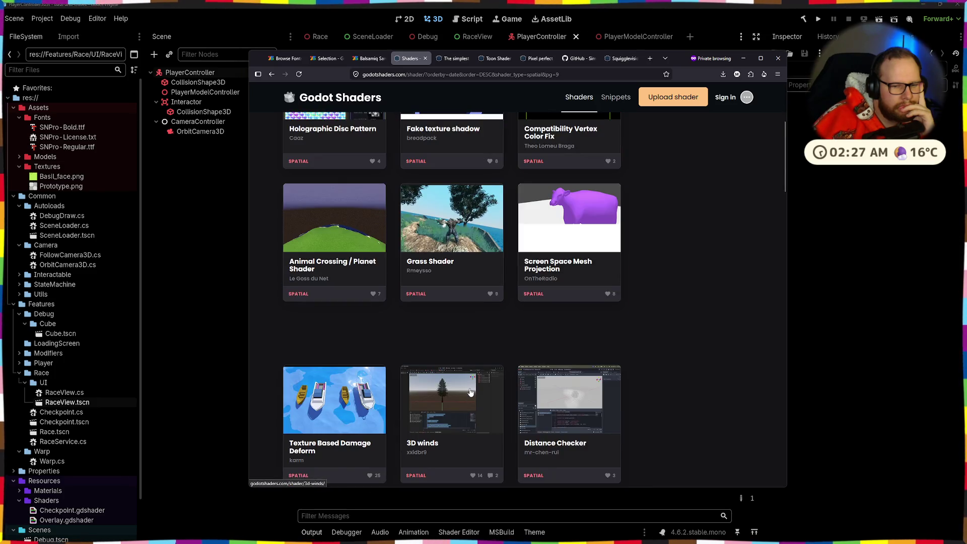
{"action": "scroll", "coordinate": [470, 392], "scroll_direction": "down", "scroll_amount": 5}
{"action": "scroll", "coordinate": [469, 391], "scroll_direction": "up", "scroll_amount": 2}
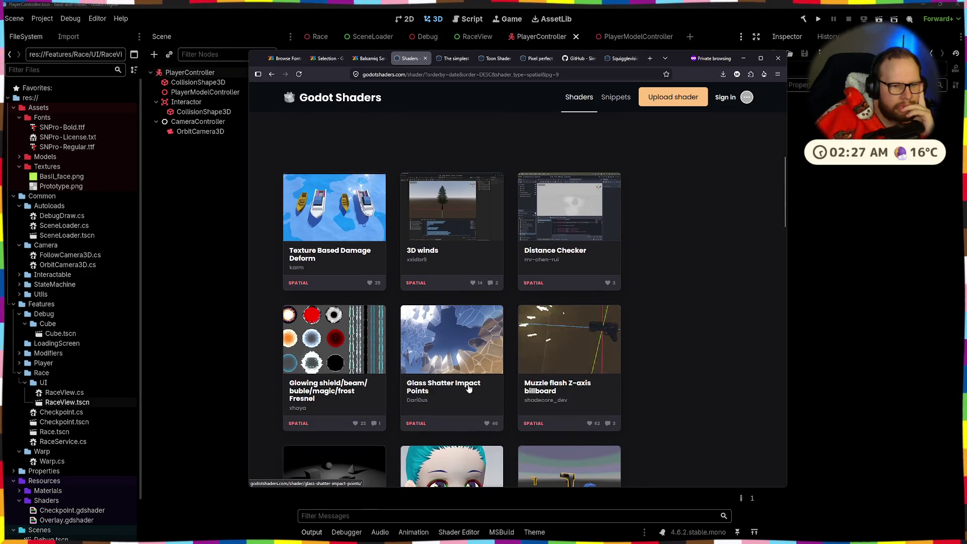
{"action": "scroll", "coordinate": [469, 388], "scroll_direction": "down", "scroll_amount": 8}
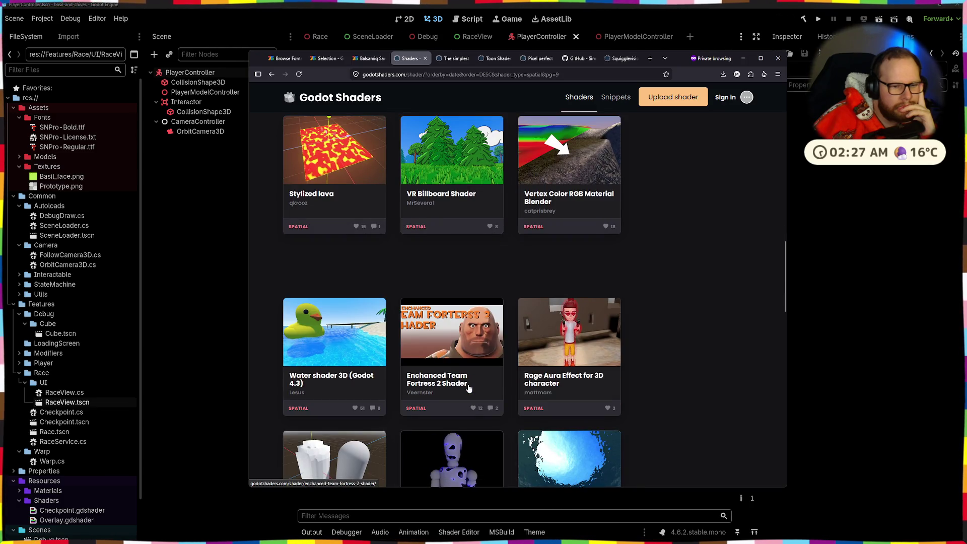
{"action": "scroll", "coordinate": [469, 388], "scroll_direction": "down", "scroll_amount": 3}
{"action": "scroll", "coordinate": [468, 388], "scroll_direction": "down", "scroll_amount": 2}
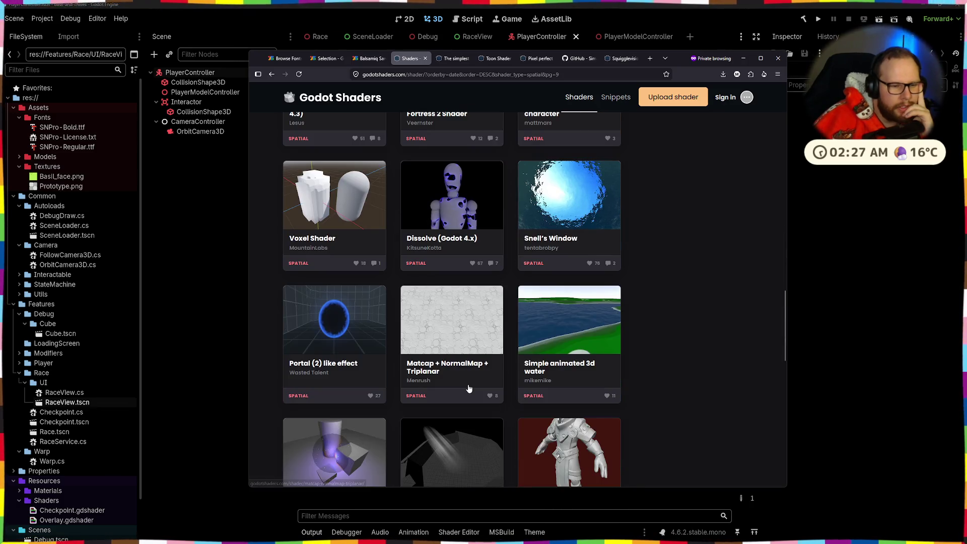
{"action": "scroll", "coordinate": [468, 388], "scroll_direction": "down", "scroll_amount": 8}
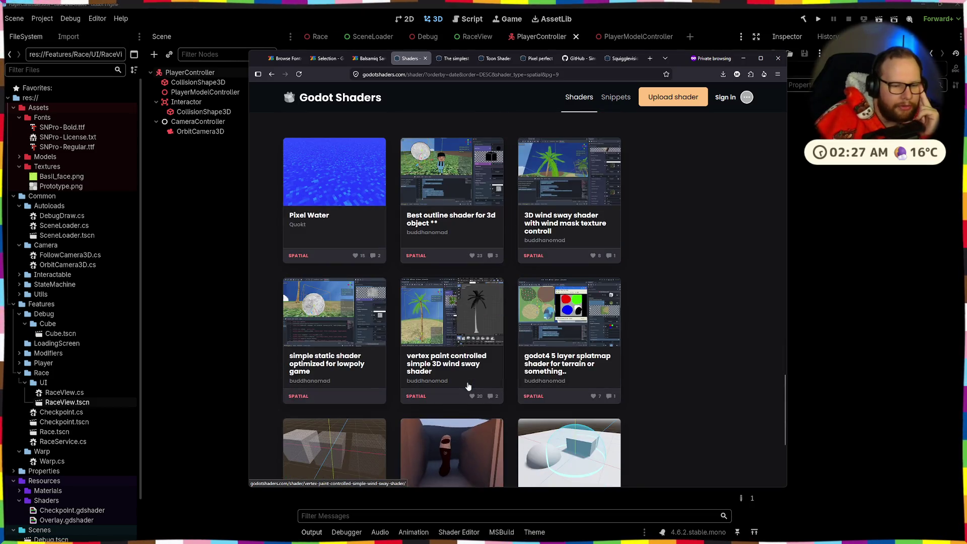
{"action": "scroll", "coordinate": [468, 387], "scroll_direction": "down", "scroll_amount": 5}
{"action": "left_click", "coordinate": [466, 437]}
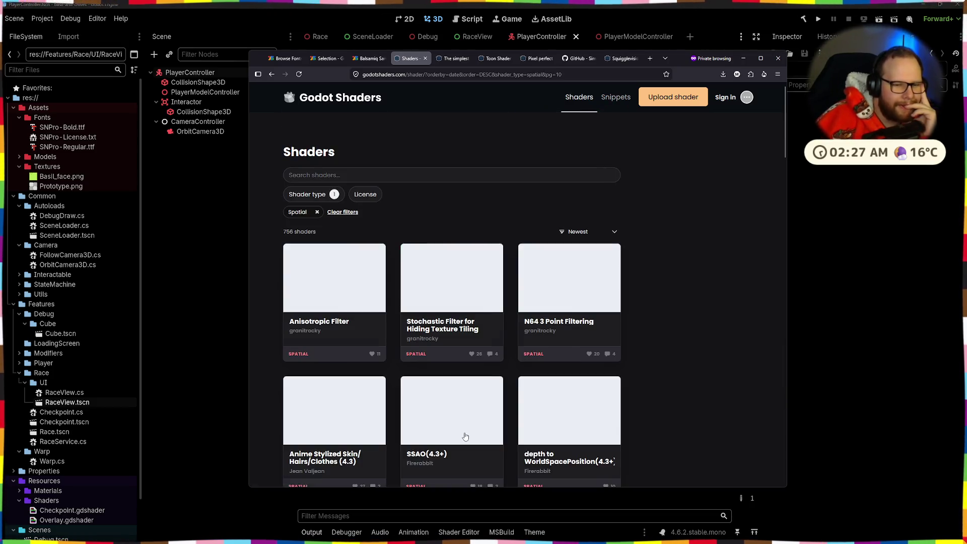
Continue browsing the listing through pages 11 and 12
{"action": "scroll", "coordinate": [465, 437], "scroll_direction": "down", "scroll_amount": 7}
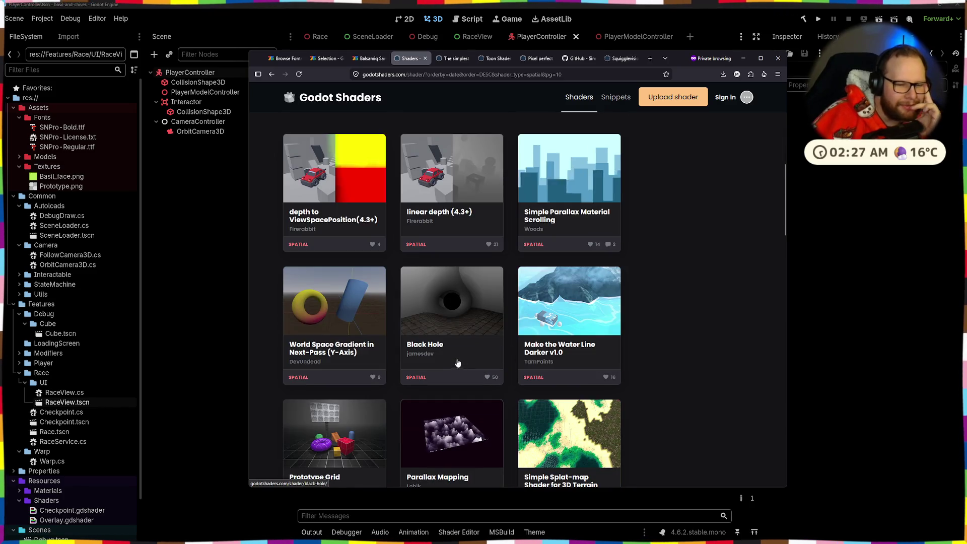
{"action": "scroll", "coordinate": [459, 361], "scroll_direction": "down", "scroll_amount": 6}
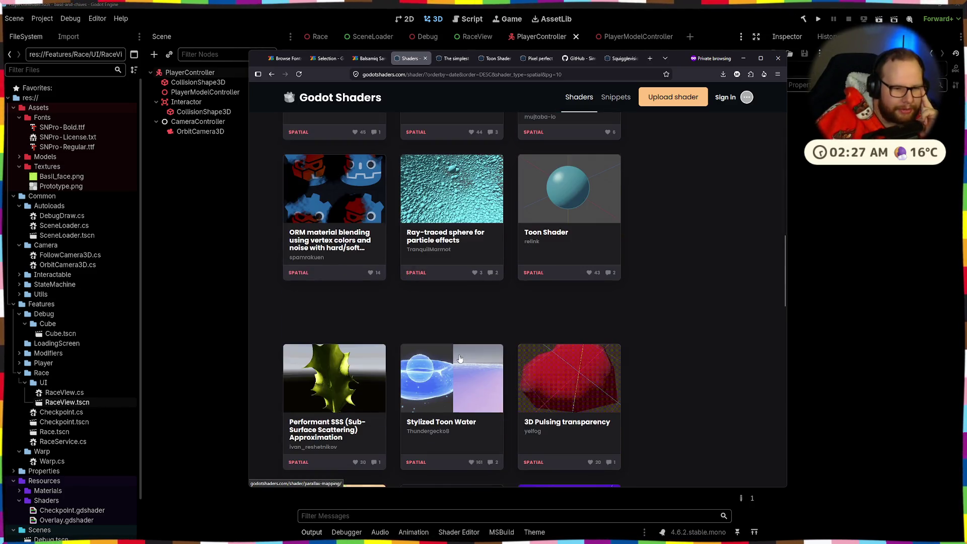
{"action": "scroll", "coordinate": [460, 358], "scroll_direction": "down", "scroll_amount": 10}
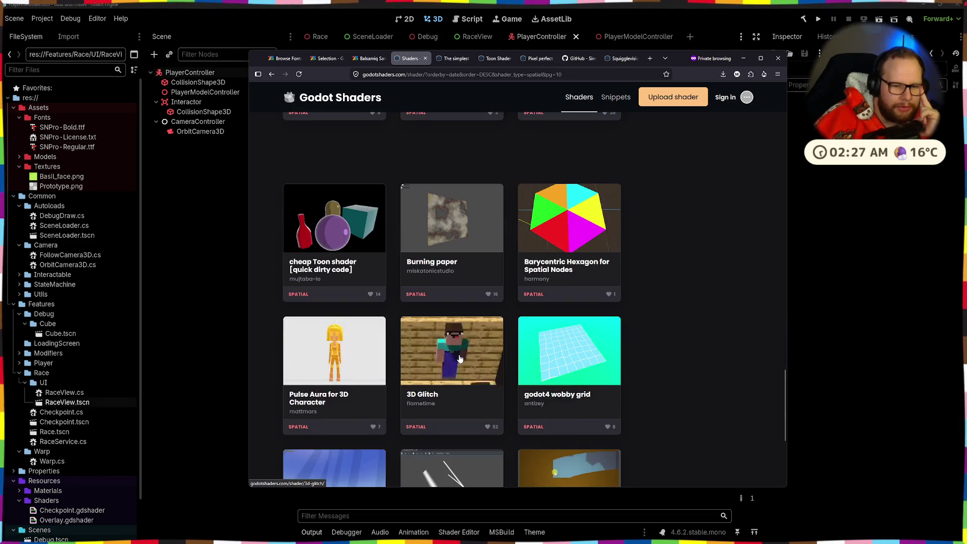
{"action": "scroll", "coordinate": [460, 358], "scroll_direction": "down", "scroll_amount": 5}
{"action": "left_click", "coordinate": [482, 391]}
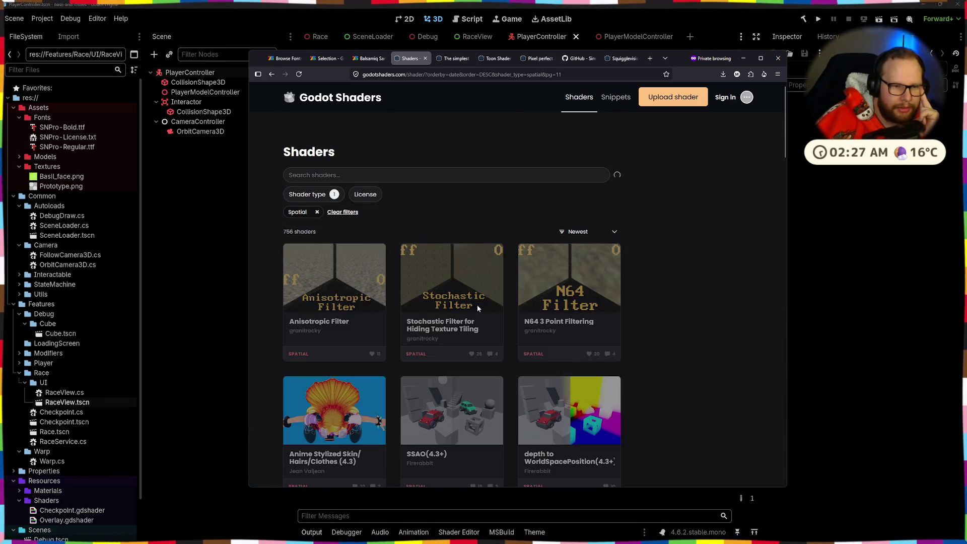
{"action": "scroll", "coordinate": [477, 307], "scroll_direction": "down", "scroll_amount": 2}
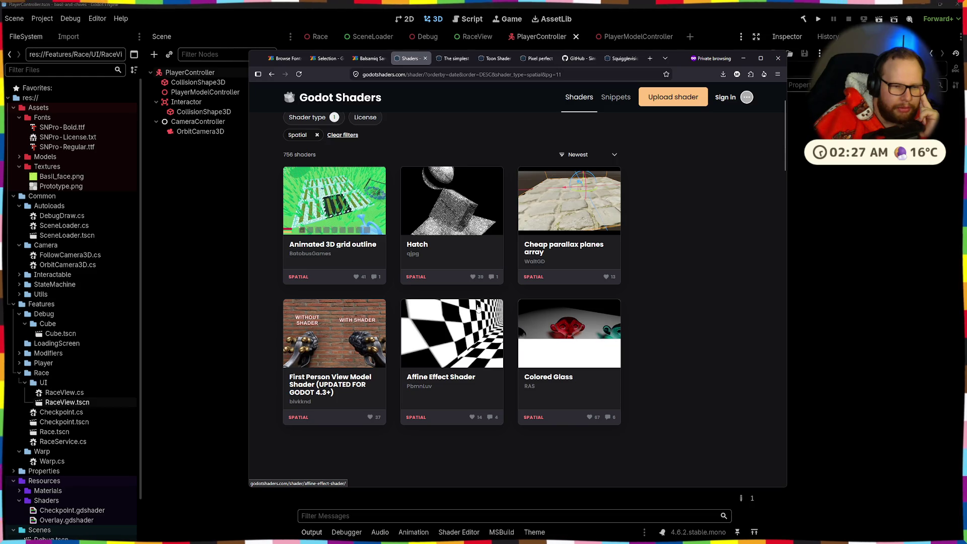
{"action": "scroll", "coordinate": [478, 308], "scroll_direction": "down", "scroll_amount": 5}
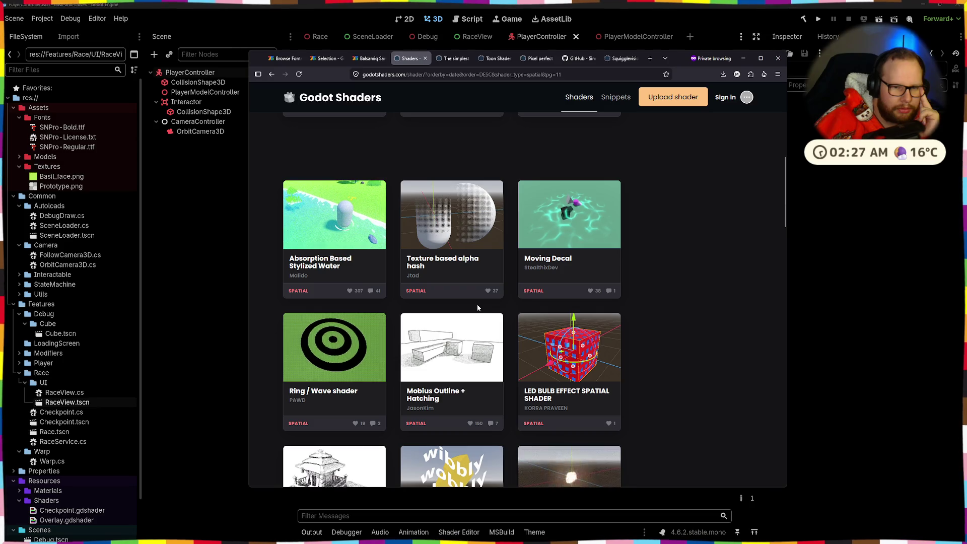
{"action": "scroll", "coordinate": [478, 307], "scroll_direction": "down", "scroll_amount": 4}
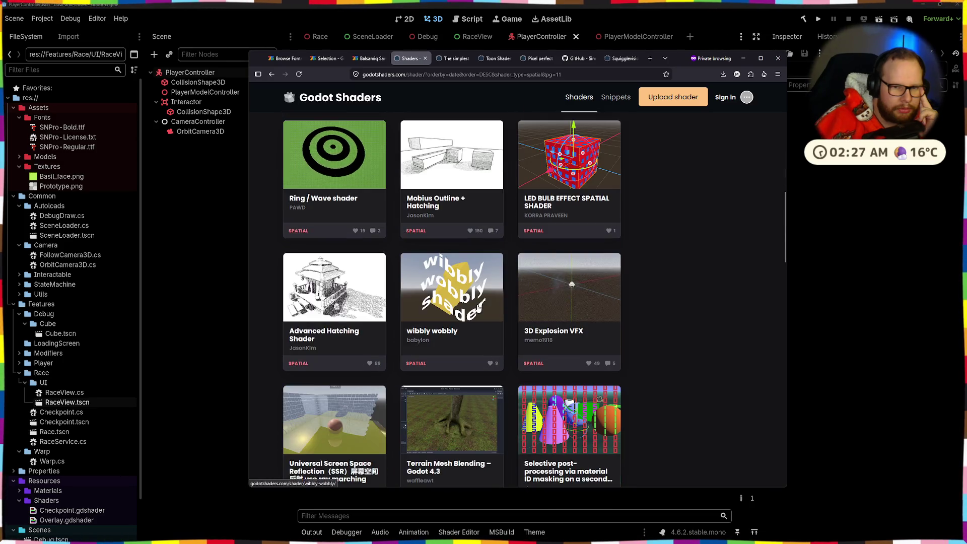
{"action": "scroll", "coordinate": [478, 307], "scroll_direction": "down", "scroll_amount": 5}
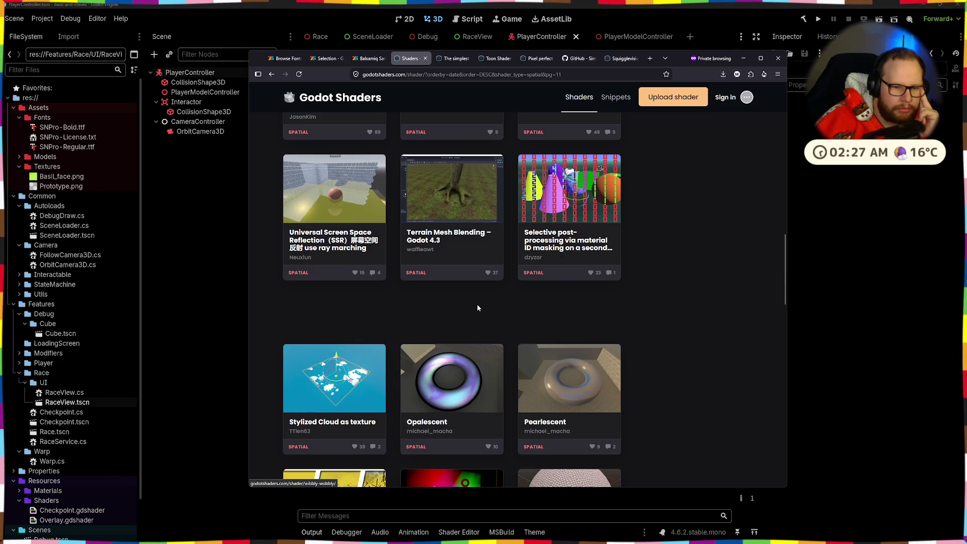
{"action": "scroll", "coordinate": [478, 308], "scroll_direction": "down", "scroll_amount": 9}
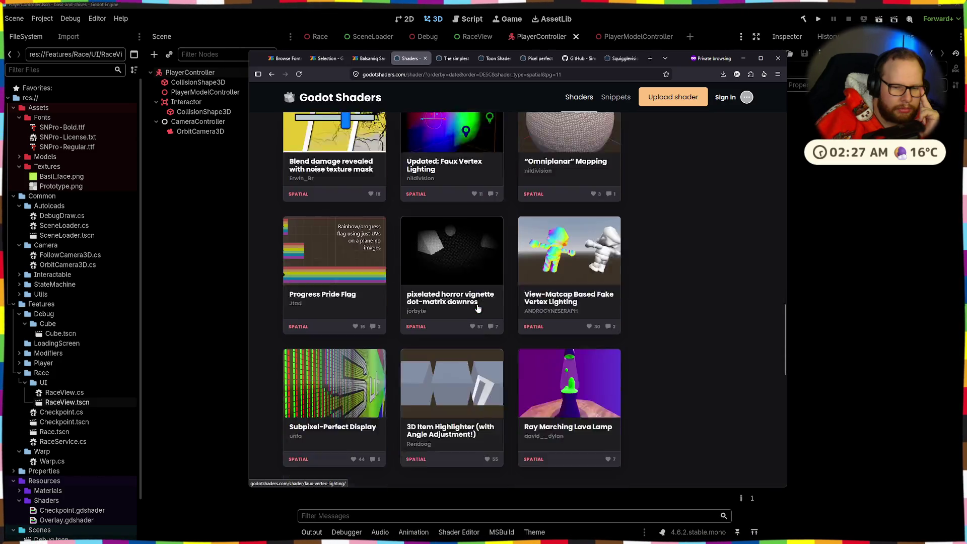
{"action": "scroll", "coordinate": [477, 307], "scroll_direction": "down", "scroll_amount": 10}
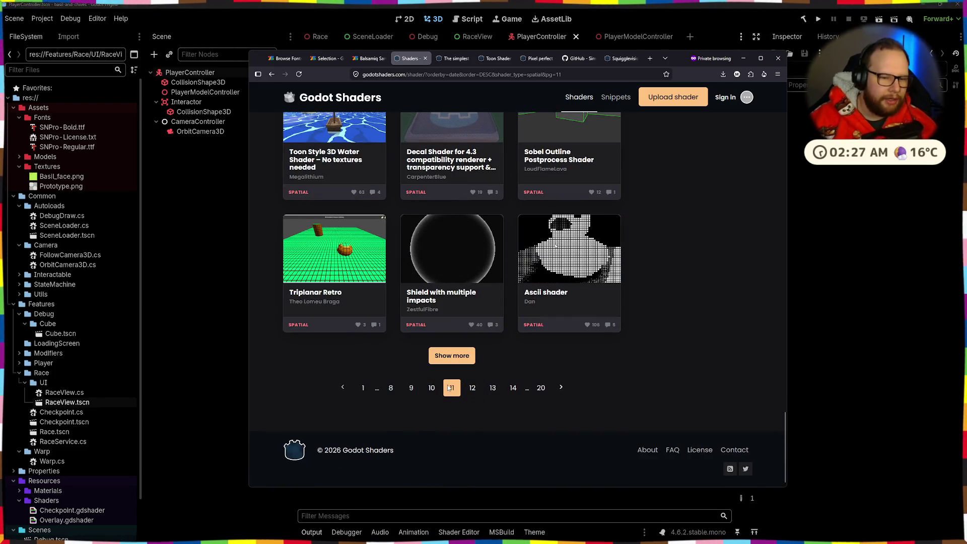
{"action": "left_click", "coordinate": [468, 387]}
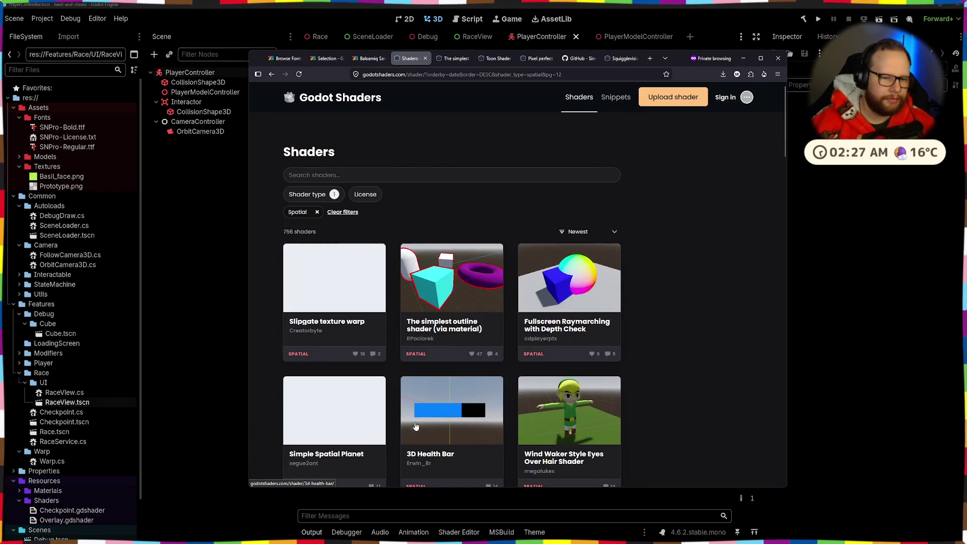
On page 13, open the GradientTexture Shader in a background tab
{"action": "scroll", "coordinate": [465, 404], "scroll_direction": "down", "scroll_amount": 10}
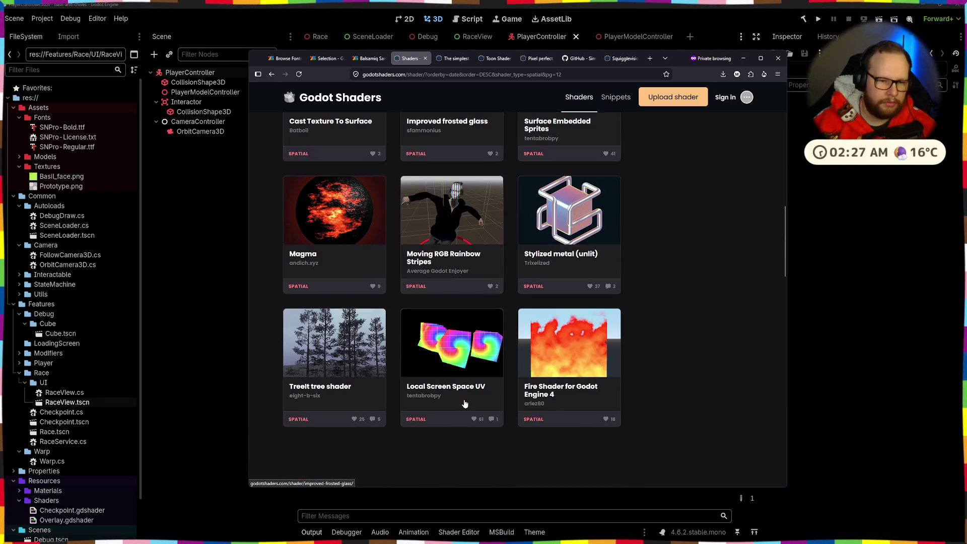
{"action": "scroll", "coordinate": [465, 405], "scroll_direction": "down", "scroll_amount": 15}
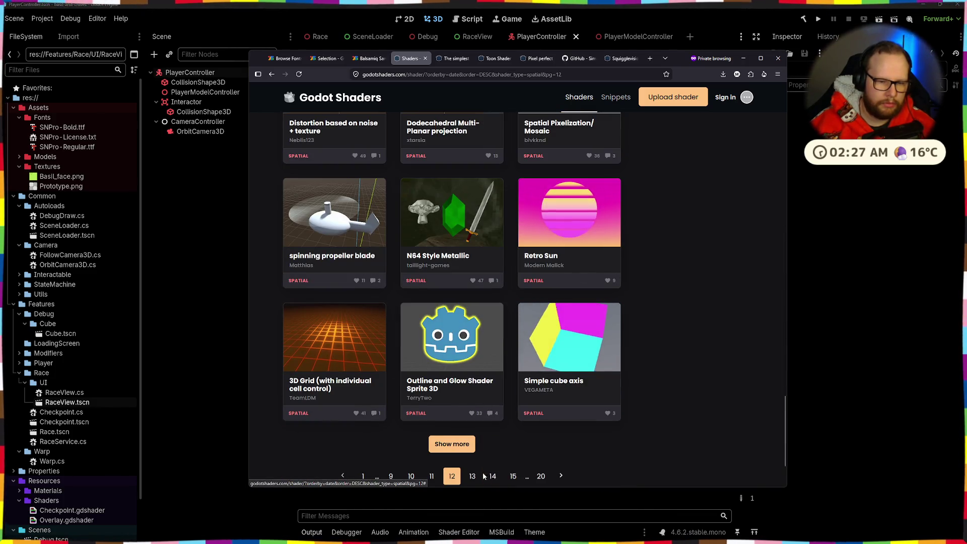
{"action": "left_click", "coordinate": [472, 476]}
{"action": "scroll", "coordinate": [520, 345], "scroll_direction": "down", "scroll_amount": 5}
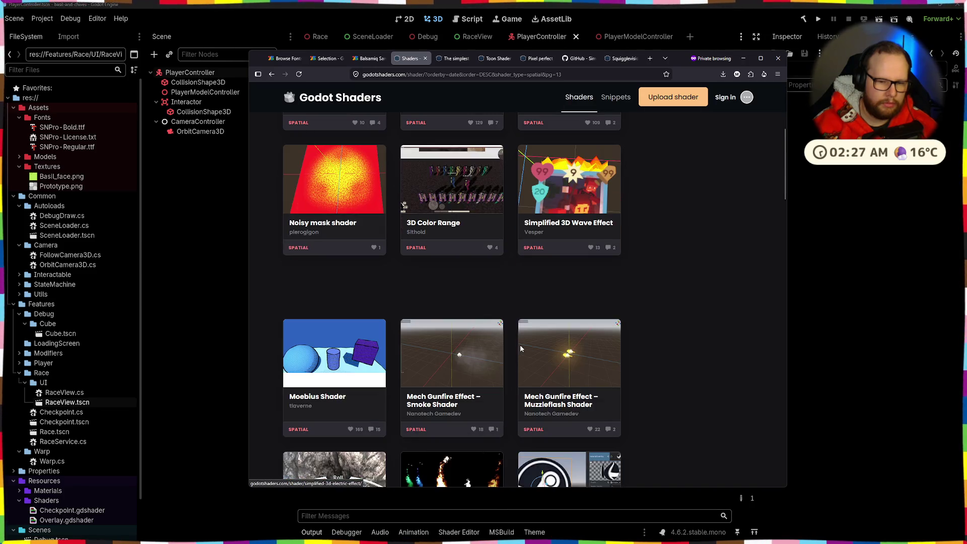
{"action": "scroll", "coordinate": [521, 349], "scroll_direction": "down", "scroll_amount": 10}
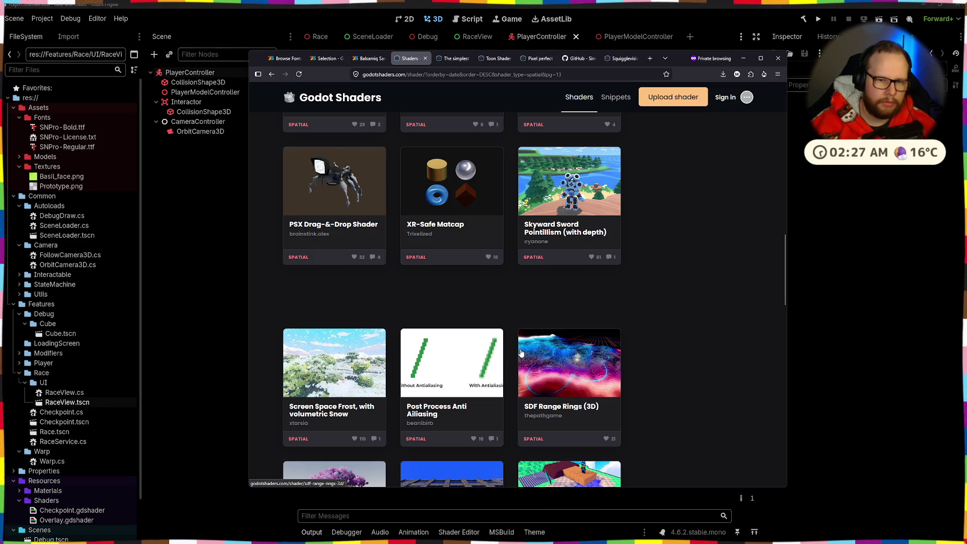
{"action": "scroll", "coordinate": [521, 353], "scroll_direction": "down", "scroll_amount": 12}
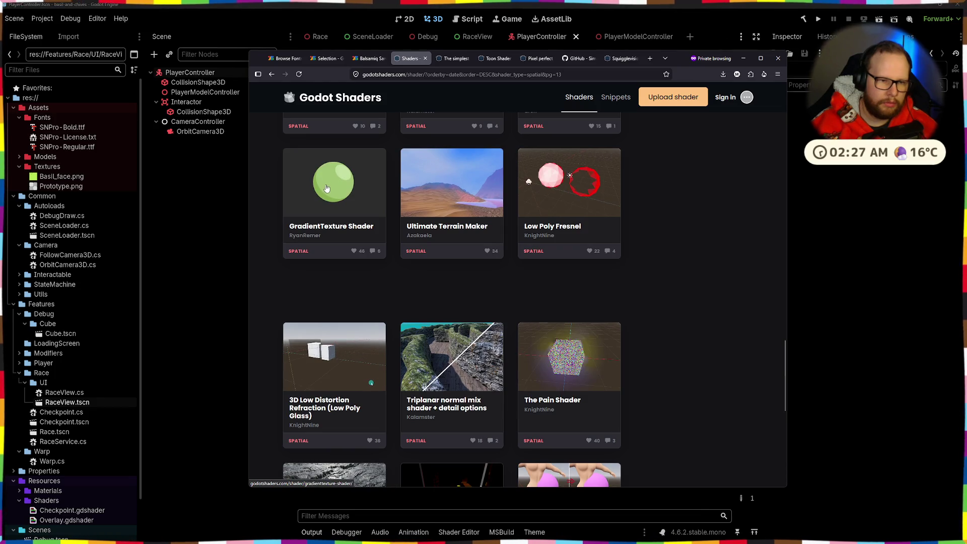
{"action": "middle_click", "coordinate": [291, 206]}
On page 14, open Quick Example Fresnel Outline in a background tab
{"action": "scroll", "coordinate": [318, 180], "scroll_direction": "up", "scroll_amount": 3}
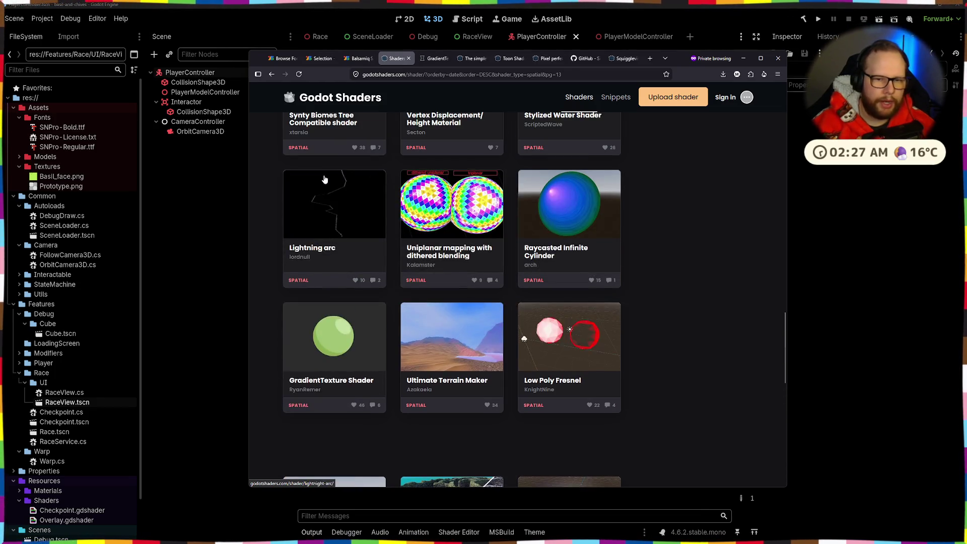
{"action": "scroll", "coordinate": [325, 179], "scroll_direction": "down", "scroll_amount": 10}
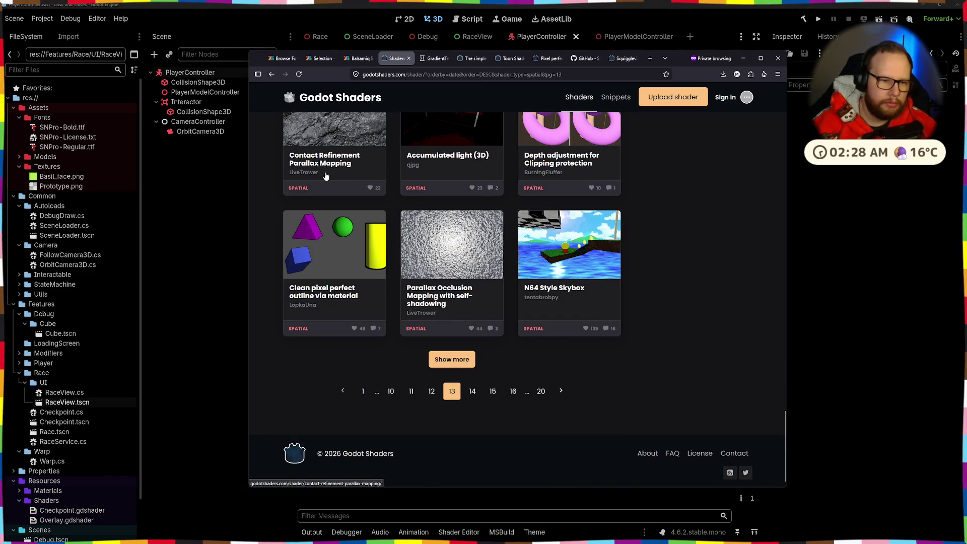
{"action": "left_click", "coordinate": [471, 392]}
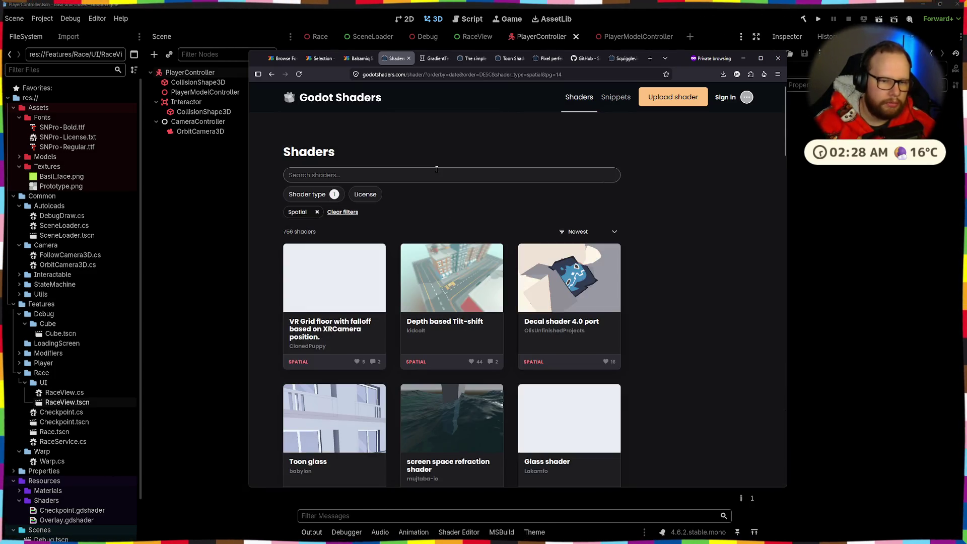
{"action": "scroll", "coordinate": [436, 175], "scroll_direction": "down", "scroll_amount": 2}
{"action": "scroll", "coordinate": [436, 175], "scroll_direction": "down", "scroll_amount": 10}
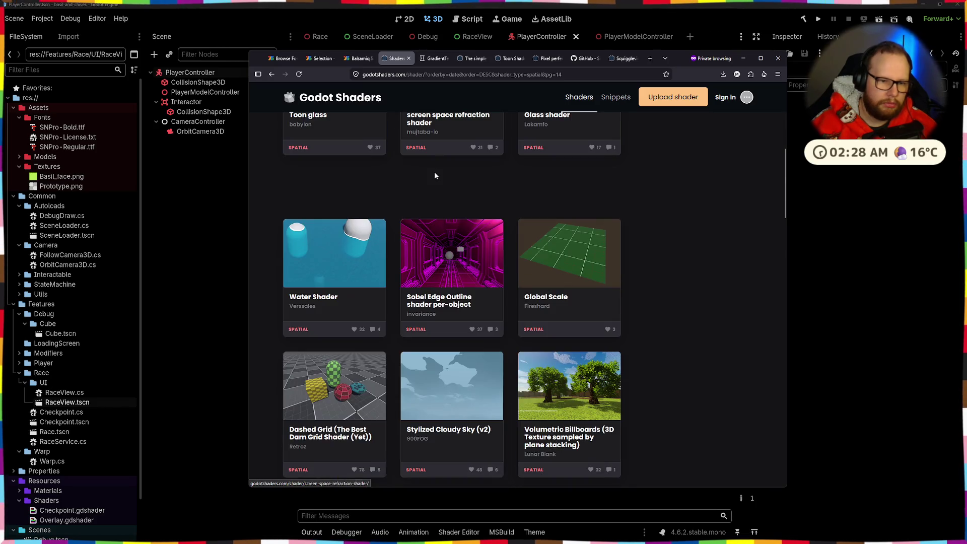
{"action": "scroll", "coordinate": [436, 176], "scroll_direction": "down", "scroll_amount": 4}
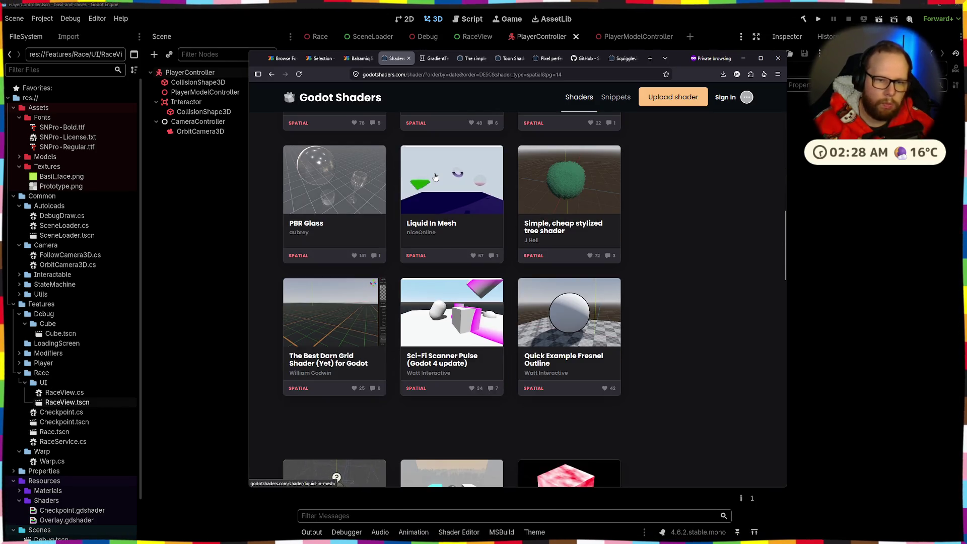
{"action": "scroll", "coordinate": [450, 122], "scroll_direction": "down", "scroll_amount": 4}
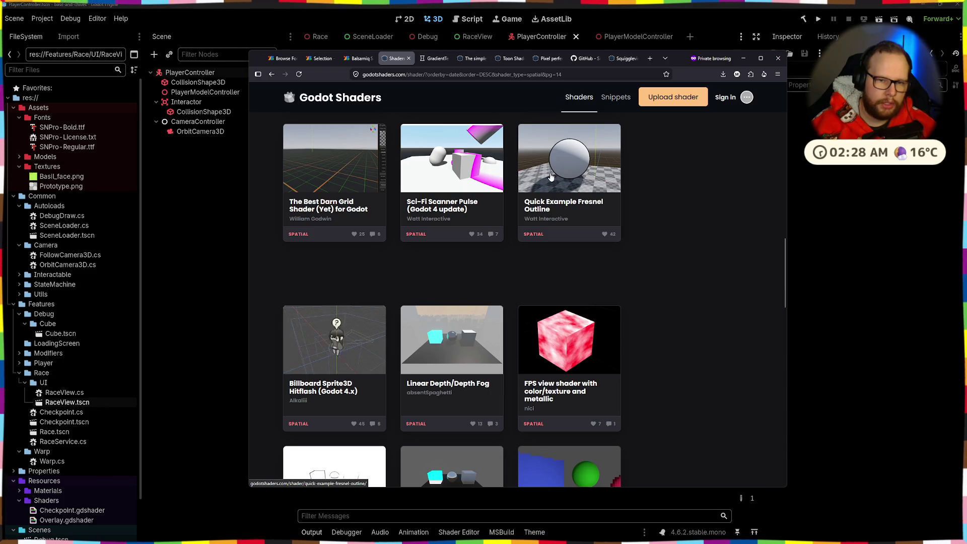
{"action": "middle_click", "coordinate": [567, 160]}
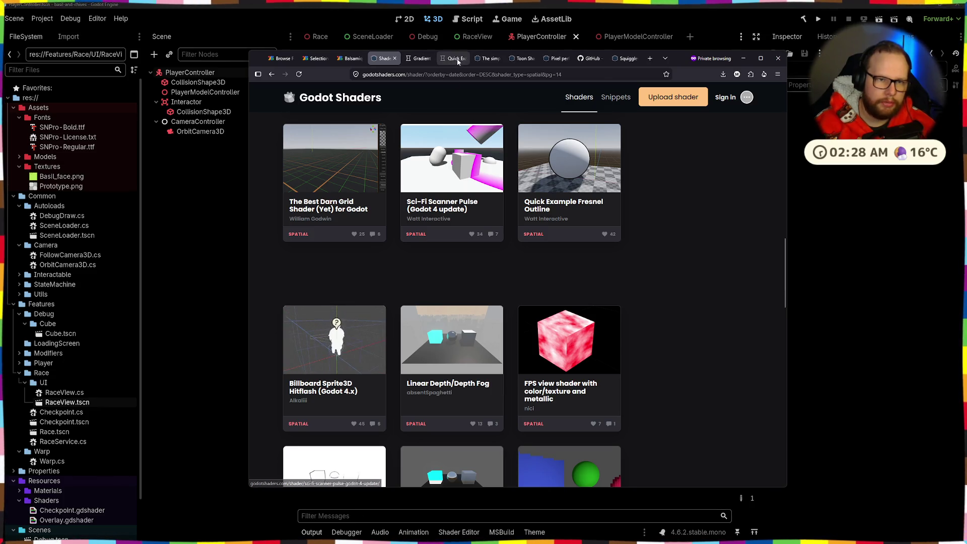
View the GradientTexture Shader page's sphere screenshots enlarged, one after another
{"action": "left_click", "coordinate": [414, 58]}
{"action": "scroll", "coordinate": [388, 141], "scroll_direction": "down", "scroll_amount": 8}
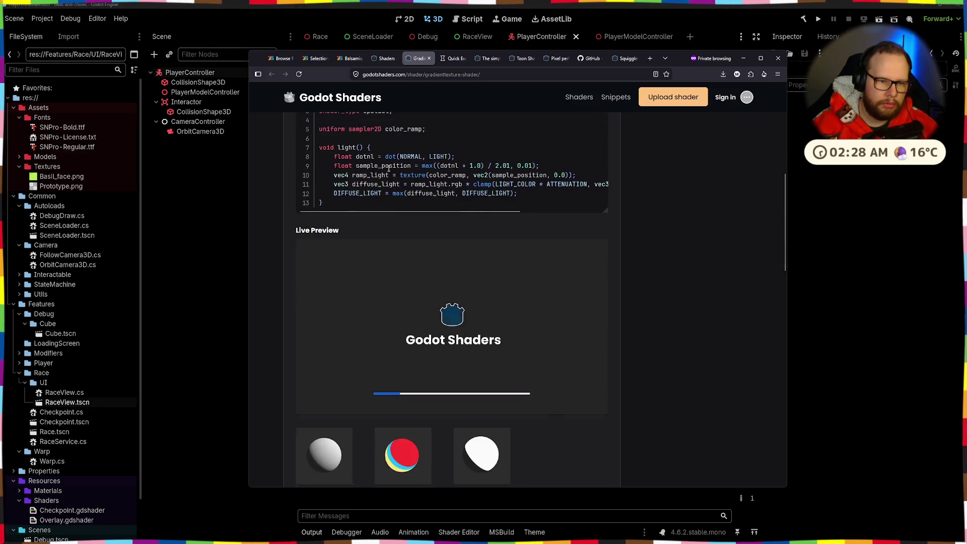
{"action": "scroll", "coordinate": [388, 162], "scroll_direction": "up", "scroll_amount": 5}
{"action": "mouse_move", "coordinate": [294, 174]}
{"action": "left_mouse_down"}
{"action": "mouse_move", "coordinate": [432, 171]}
{"action": "mouse_move", "coordinate": [459, 194]}
{"action": "mouse_move", "coordinate": [328, 206]}
{"action": "left_mouse_up"}
{"action": "scroll", "coordinate": [375, 202], "scroll_direction": "down", "scroll_amount": 5}
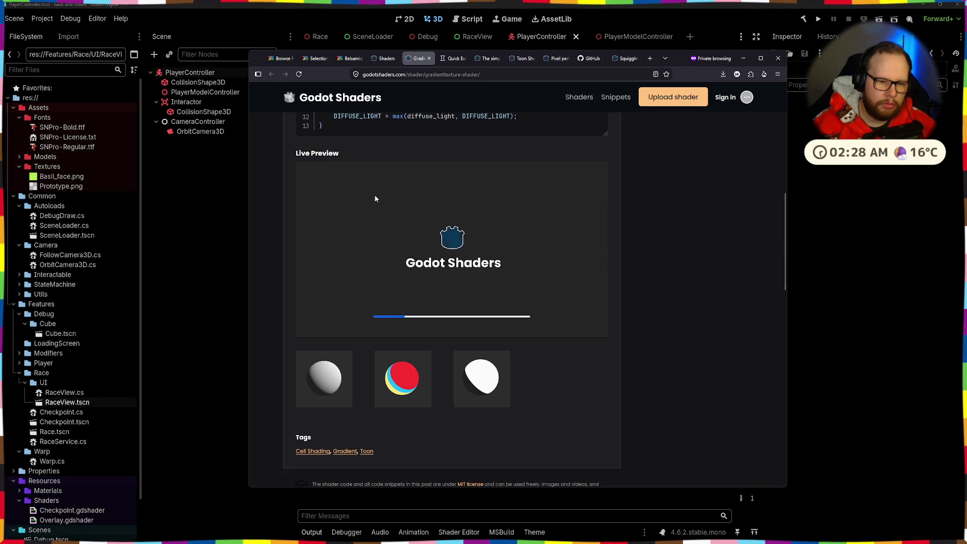
{"action": "left_click", "coordinate": [339, 388]}
{"action": "left_click", "coordinate": [717, 304]}
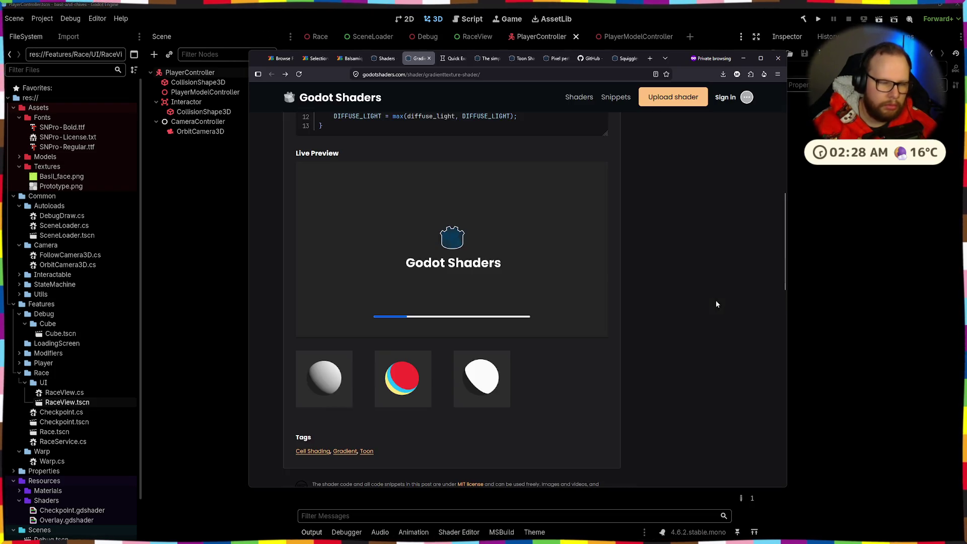
{"action": "left_click", "coordinate": [429, 399]}
{"action": "left_click", "coordinate": [622, 434]}
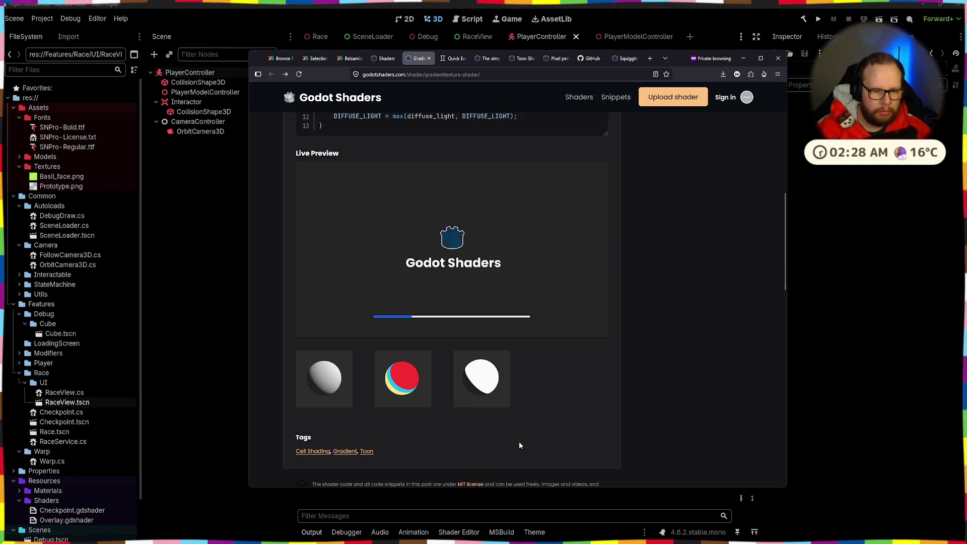
{"action": "left_click", "coordinate": [492, 391]}
{"action": "left_click", "coordinate": [621, 427]}
{"action": "scroll", "coordinate": [465, 322], "scroll_direction": "up", "scroll_amount": 5}
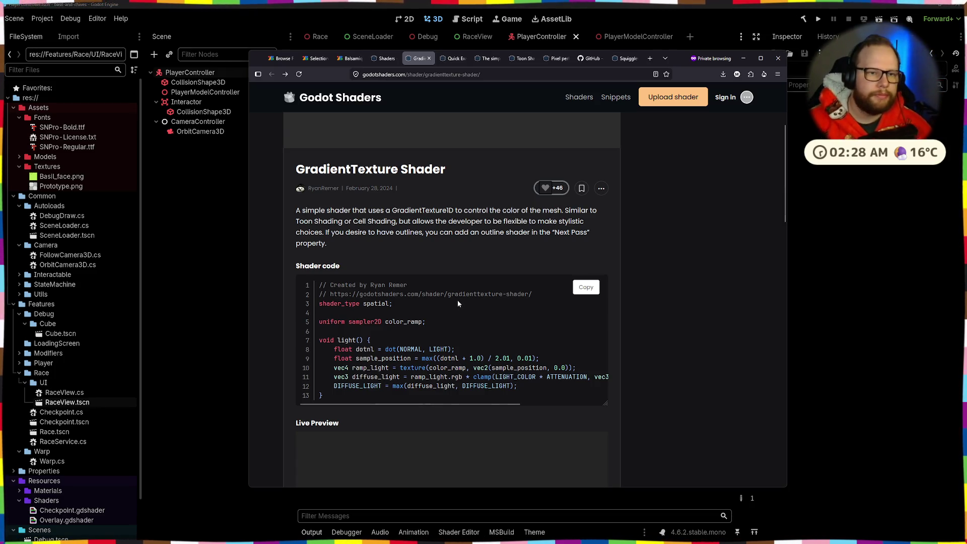
Enlarge the Fresnel Outline bear preview, then close the Fresnel and simplest outline pages
{"action": "left_click", "coordinate": [452, 59]}
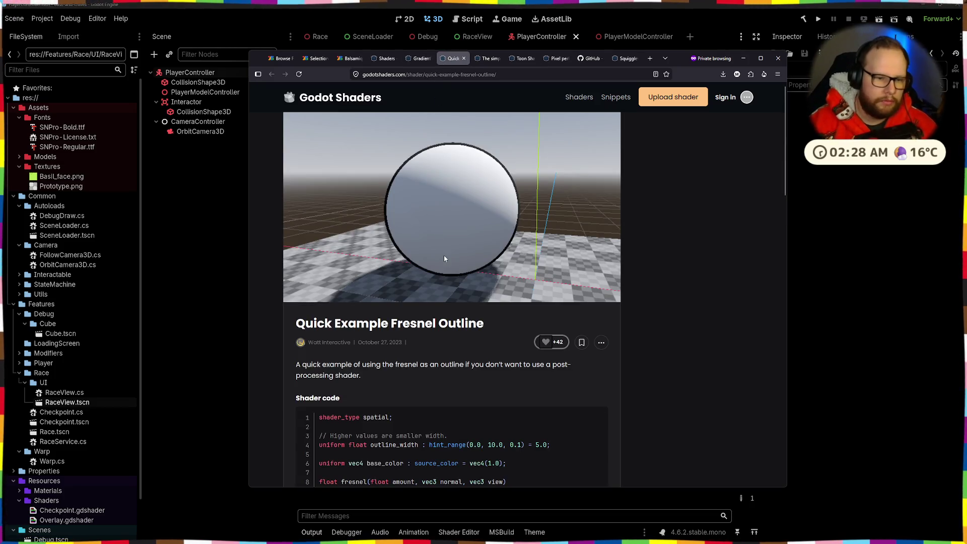
{"action": "scroll", "coordinate": [445, 258], "scroll_direction": "down", "scroll_amount": 10}
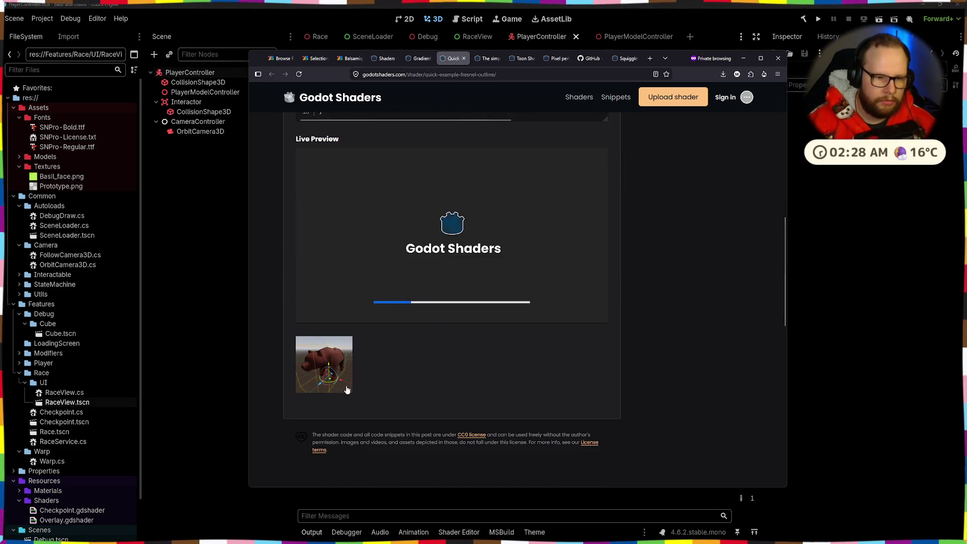
{"action": "left_click", "coordinate": [345, 384]}
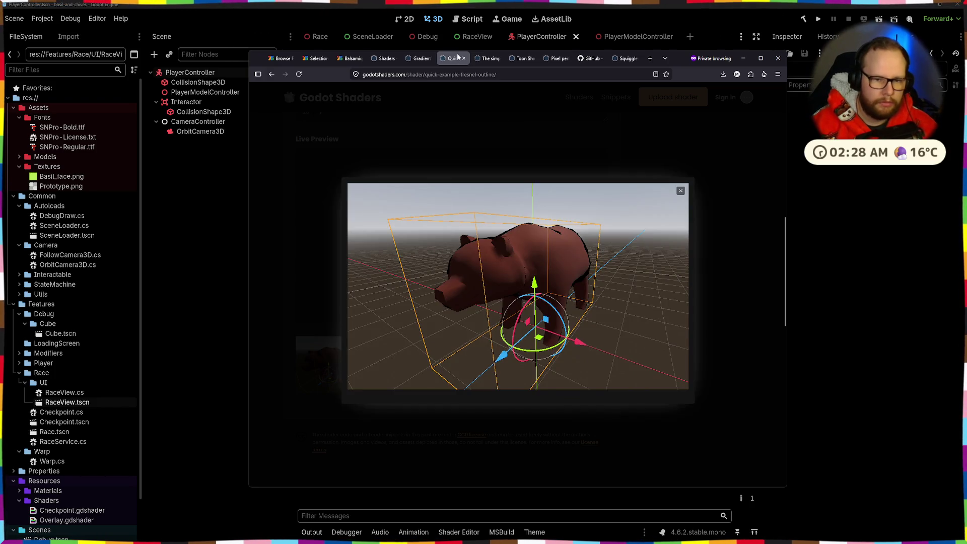
{"action": "left_click", "coordinate": [464, 58]}
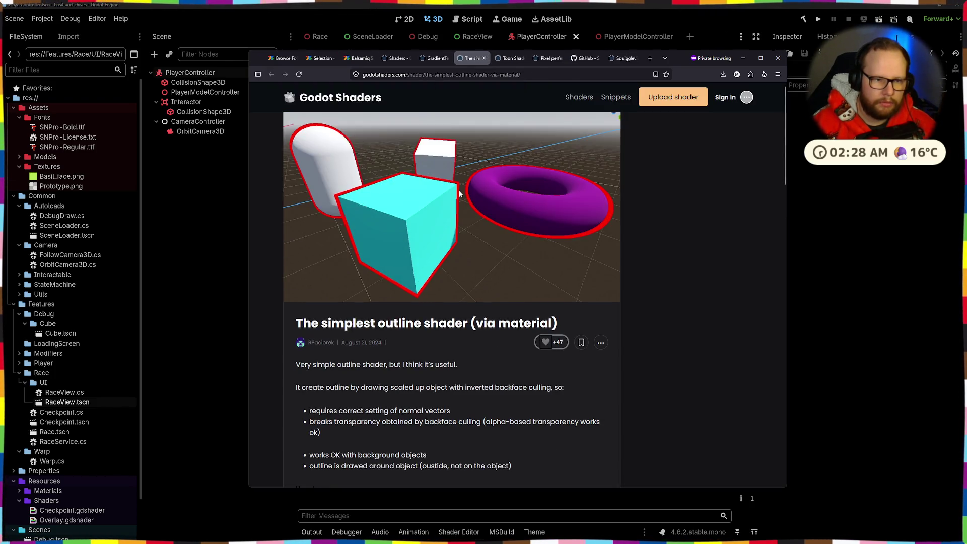
{"action": "scroll", "coordinate": [459, 194], "scroll_direction": "down", "scroll_amount": 10}
{"action": "scroll", "coordinate": [459, 194], "scroll_direction": "down", "scroll_amount": 5}
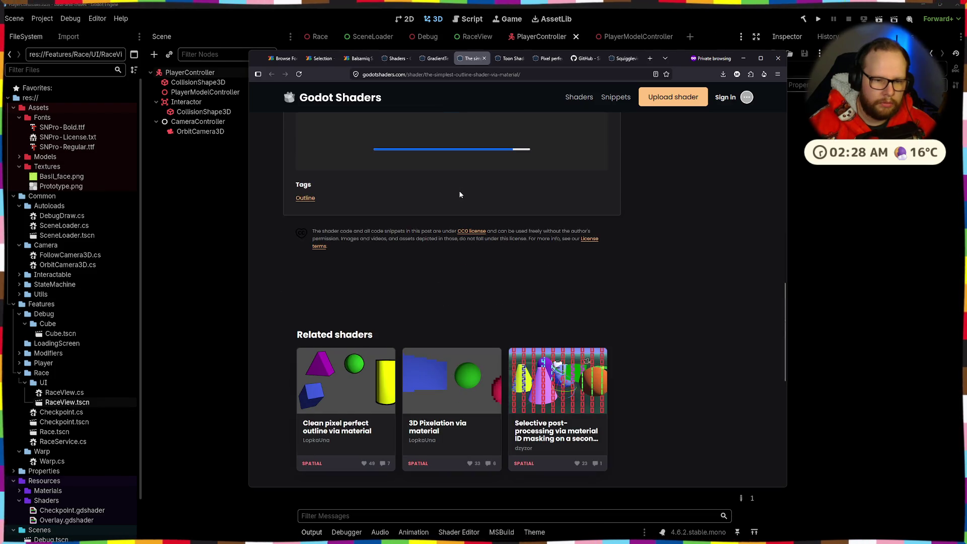
{"action": "scroll", "coordinate": [459, 196], "scroll_direction": "down", "scroll_amount": 5}
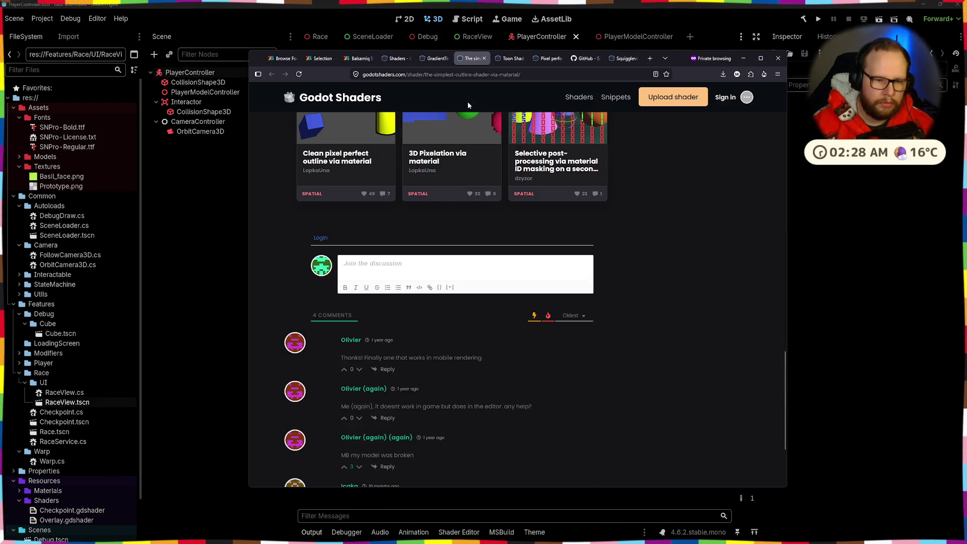
{"action": "left_click", "coordinate": [485, 58]}
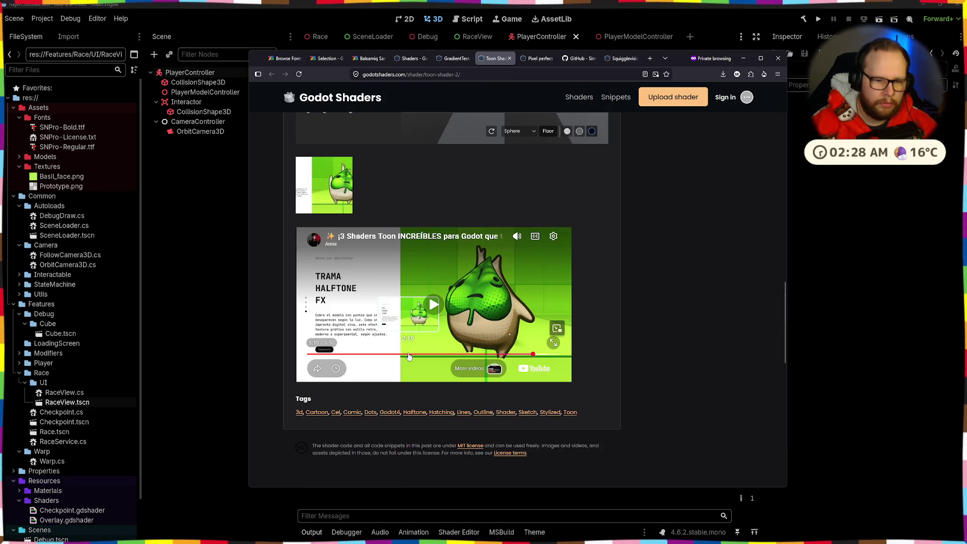
Scrub the Toon Shader demo video from 1:51 to 3:49, mute it, and pause it
{"action": "left_click", "coordinate": [418, 351]}
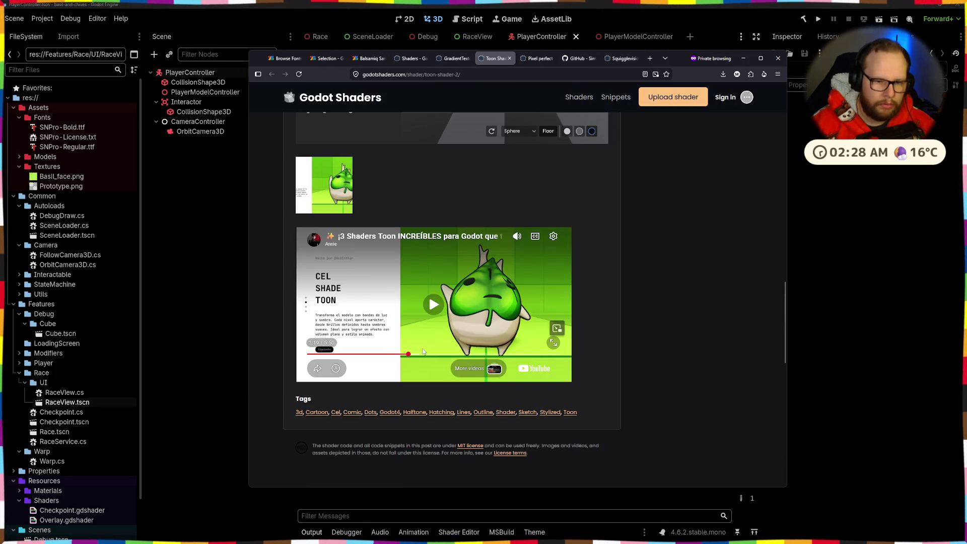
{"action": "mouse_move", "coordinate": [409, 354]}
{"action": "left_mouse_down"}
{"action": "mouse_move", "coordinate": [378, 354]}
{"action": "mouse_move", "coordinate": [417, 354]}
{"action": "left_mouse_up"}
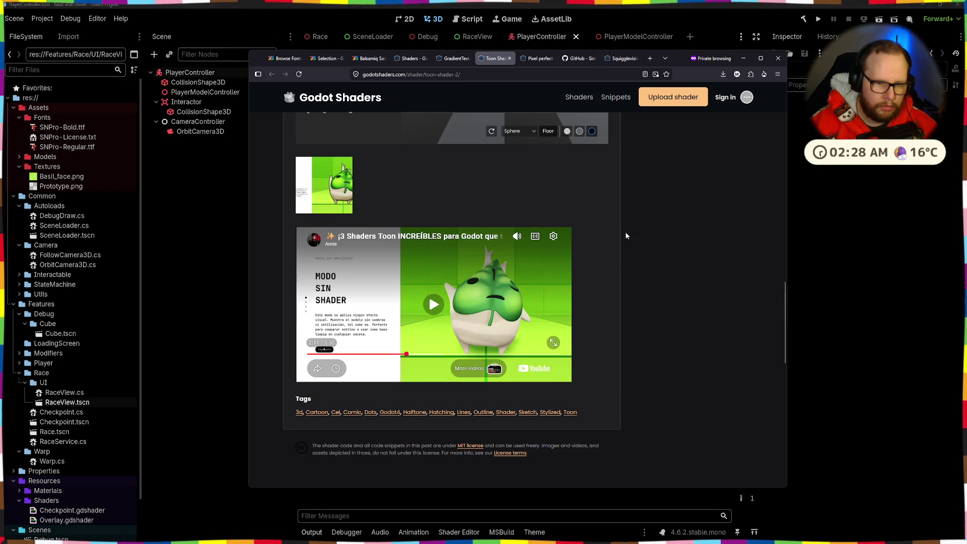
{"action": "left_click", "coordinate": [414, 320]}
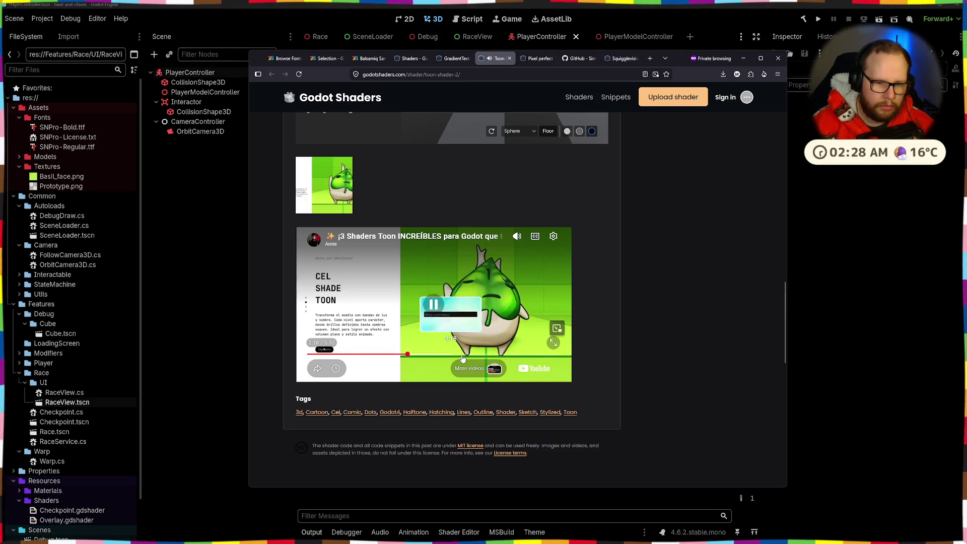
{"action": "key", "text": "m"}
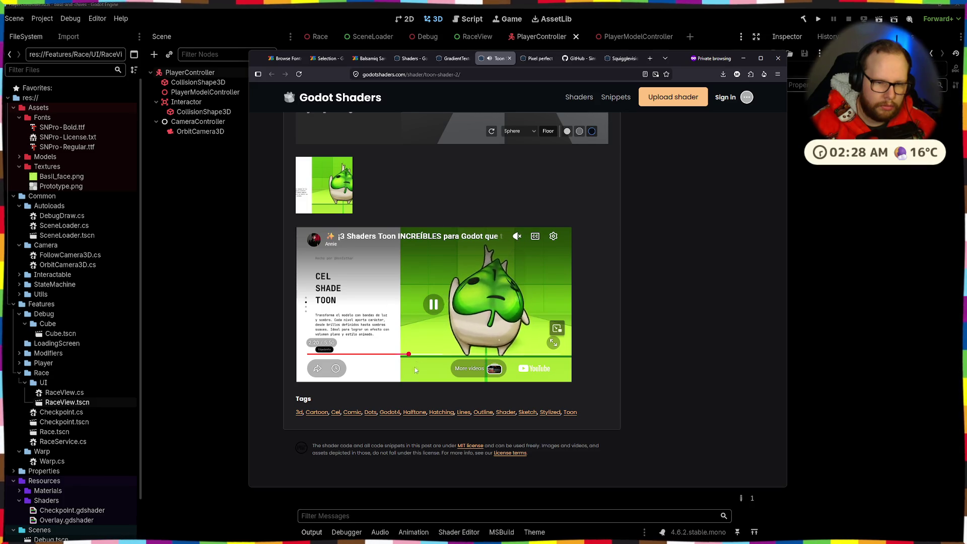
{"action": "left_click", "coordinate": [416, 355]}
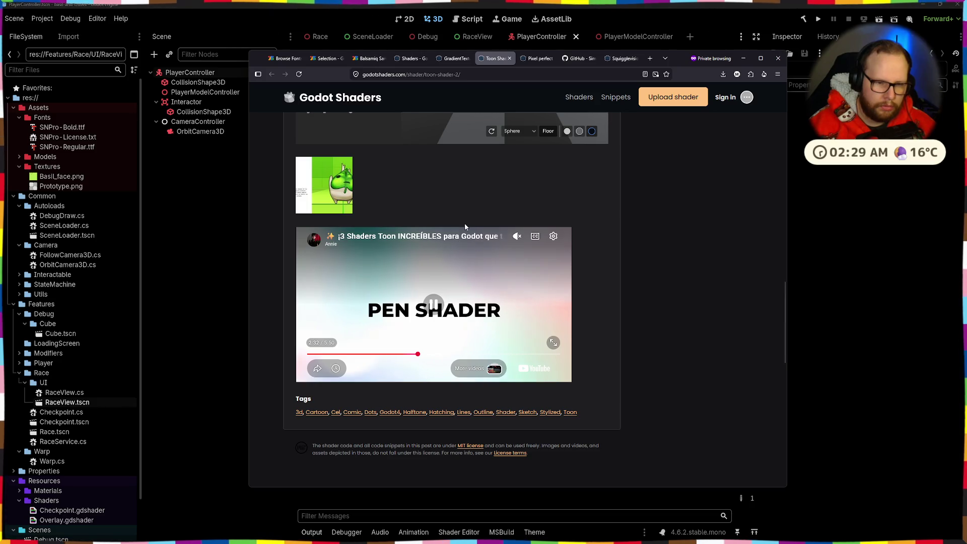
{"action": "left_click", "coordinate": [423, 355]}
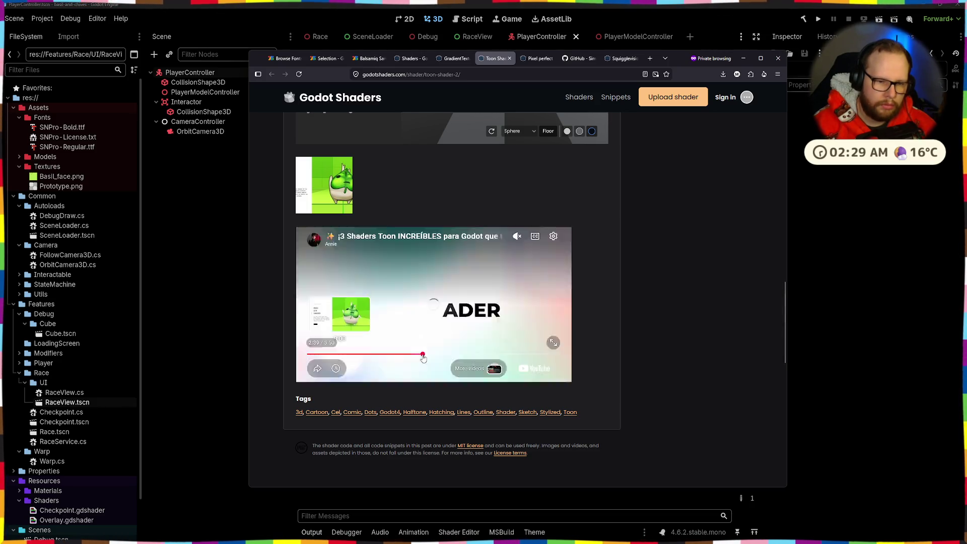
{"action": "left_click", "coordinate": [434, 354]}
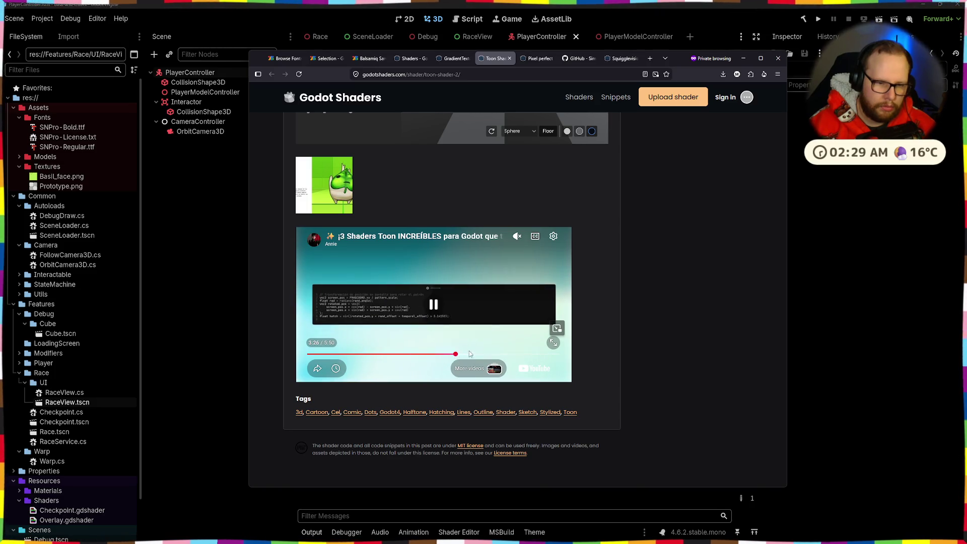
{"action": "left_click", "coordinate": [473, 356]}
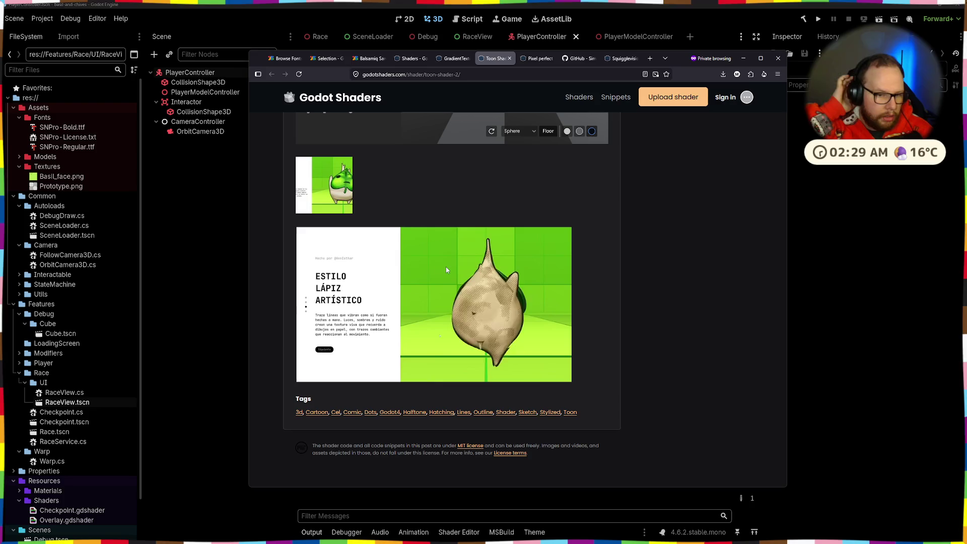
{"action": "mouse_move", "coordinate": [419, 287]}
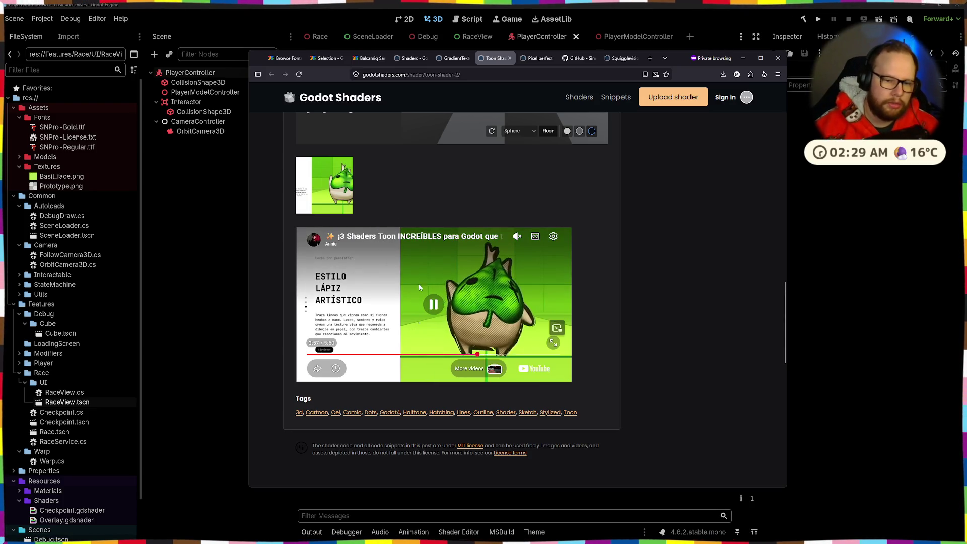
{"action": "left_click", "coordinate": [404, 324]}
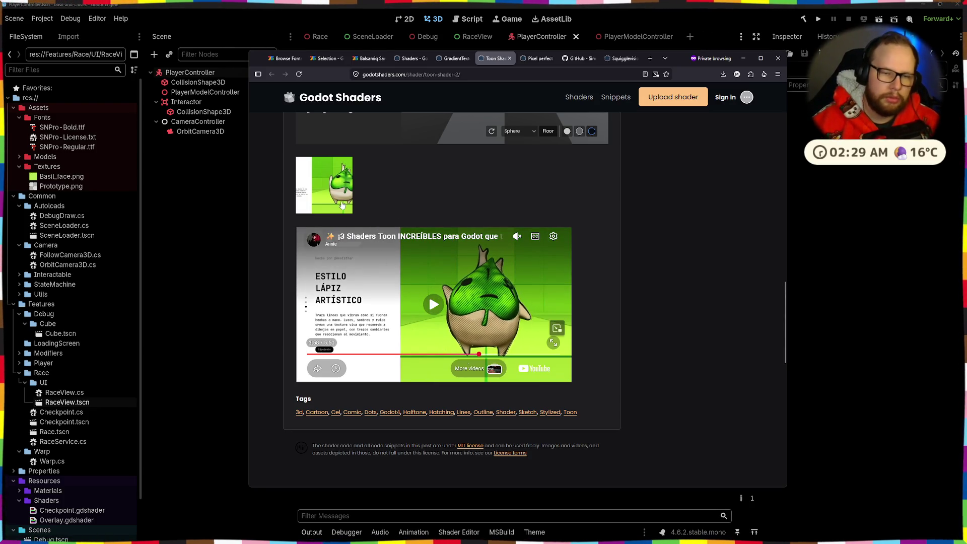
Close the Toon Shader page and look over the remaining open shader tabs, ending on the listing
{"action": "left_click", "coordinate": [510, 59]}
{"action": "left_click", "coordinate": [567, 59]}
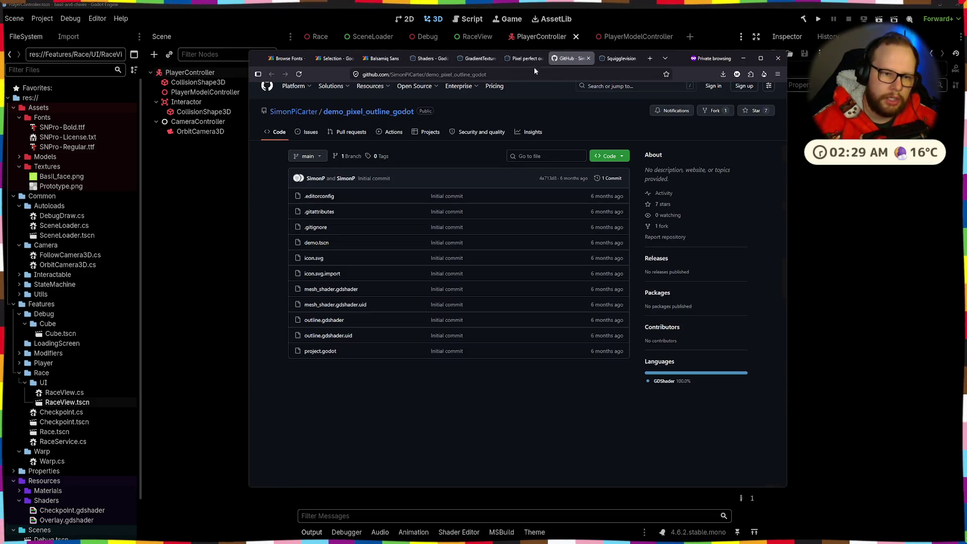
{"action": "left_click", "coordinate": [606, 59]}
{"action": "left_click", "coordinate": [503, 59]}
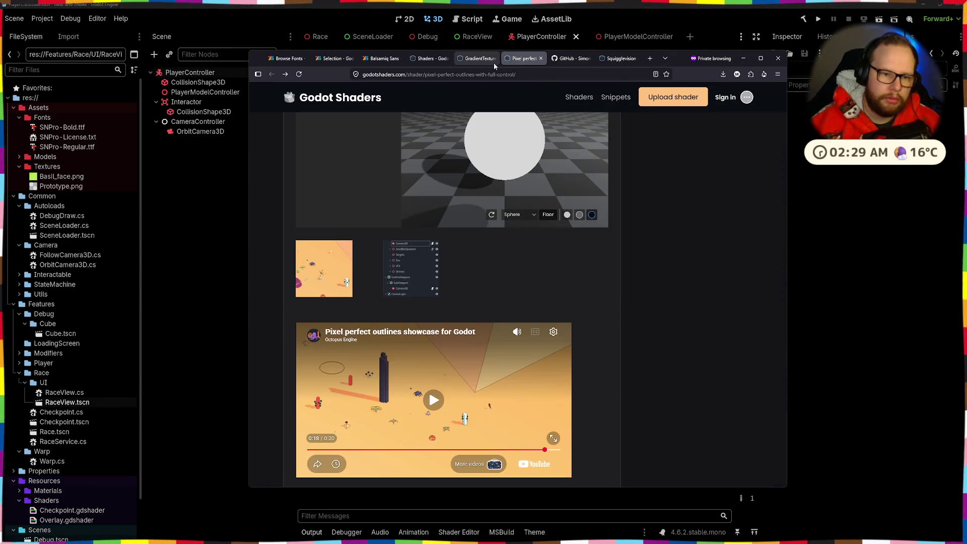
{"action": "left_click", "coordinate": [493, 63]}
{"action": "scroll", "coordinate": [395, 210], "scroll_direction": "up", "scroll_amount": 3}
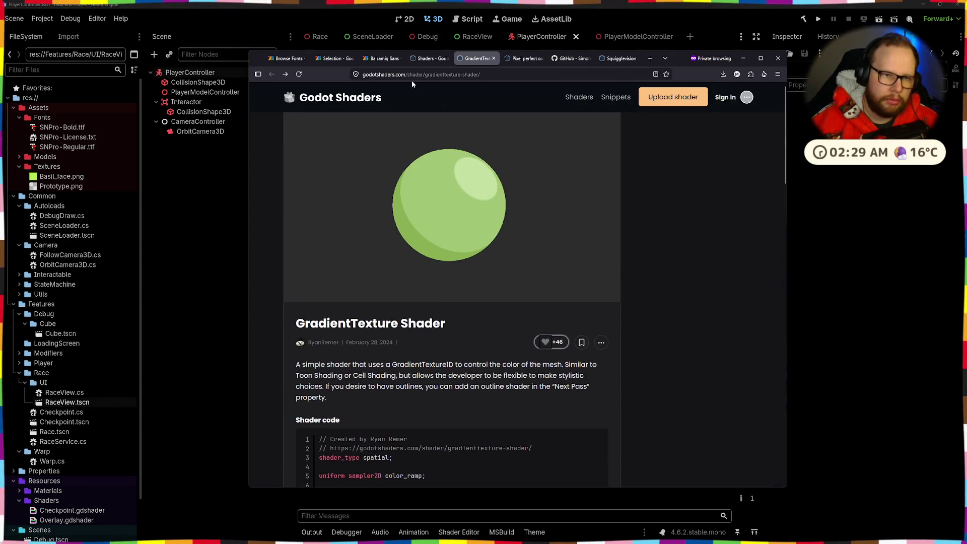
{"action": "left_click", "coordinate": [428, 59]}
Go to page 15 and open the 3D Pixel art outline & highlight Shader in a new tab
{"action": "scroll", "coordinate": [393, 214], "scroll_direction": "down", "scroll_amount": 3}
{"action": "scroll", "coordinate": [395, 214], "scroll_direction": "down", "scroll_amount": 3}
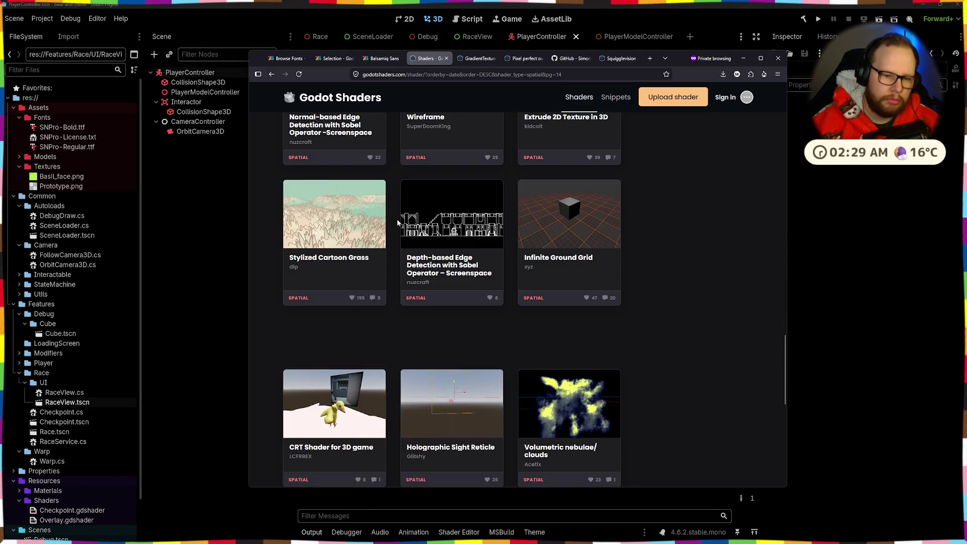
{"action": "scroll", "coordinate": [398, 222], "scroll_direction": "down", "scroll_amount": 3}
{"action": "scroll", "coordinate": [398, 222], "scroll_direction": "down", "scroll_amount": 3}
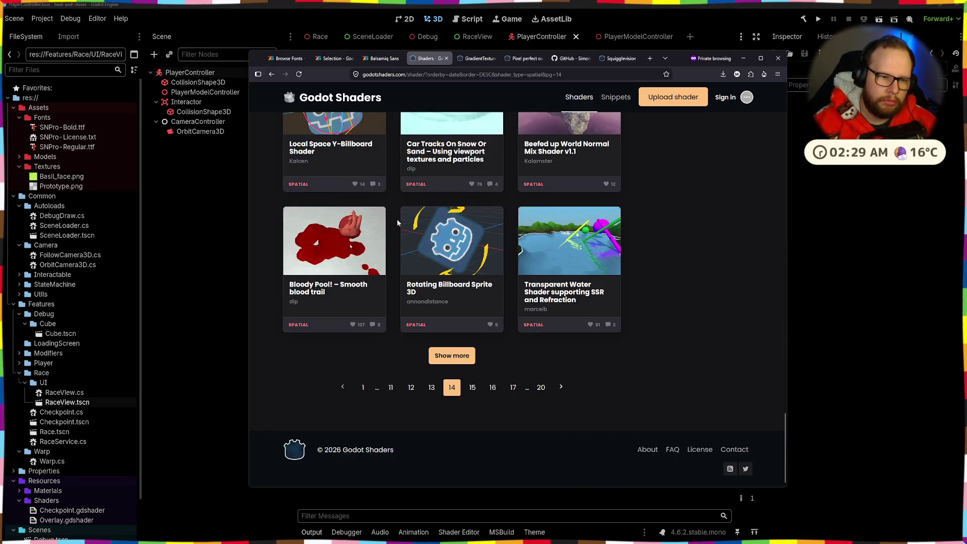
{"action": "left_click", "coordinate": [472, 387]}
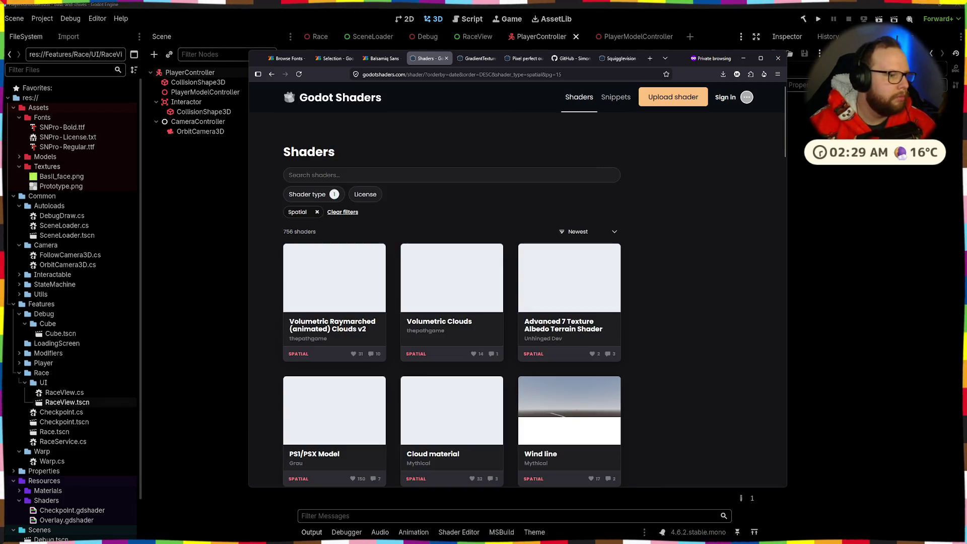
{"action": "scroll", "coordinate": [543, 214], "scroll_direction": "down", "scroll_amount": 8}
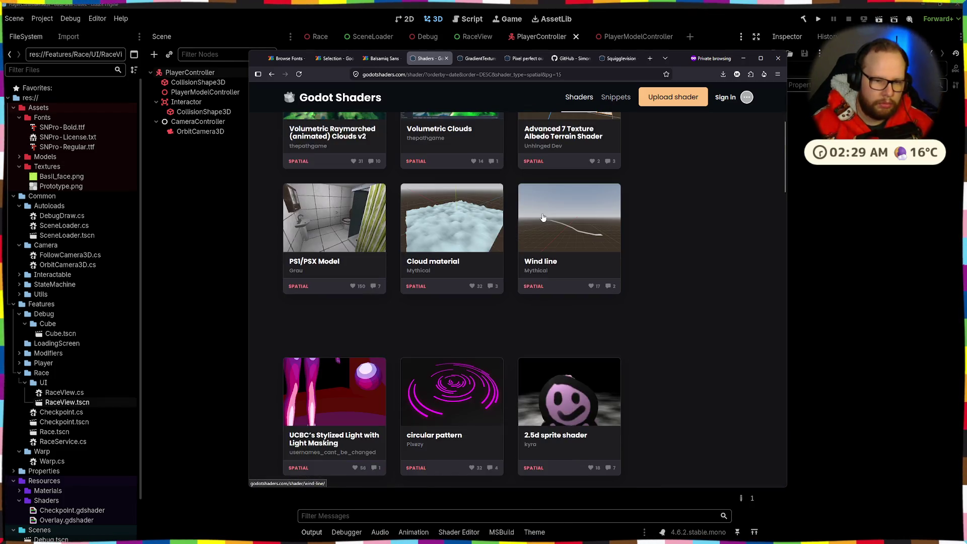
{"action": "scroll", "coordinate": [543, 217], "scroll_direction": "up", "scroll_amount": 1}
{"action": "scroll", "coordinate": [544, 216], "scroll_direction": "down", "scroll_amount": 6}
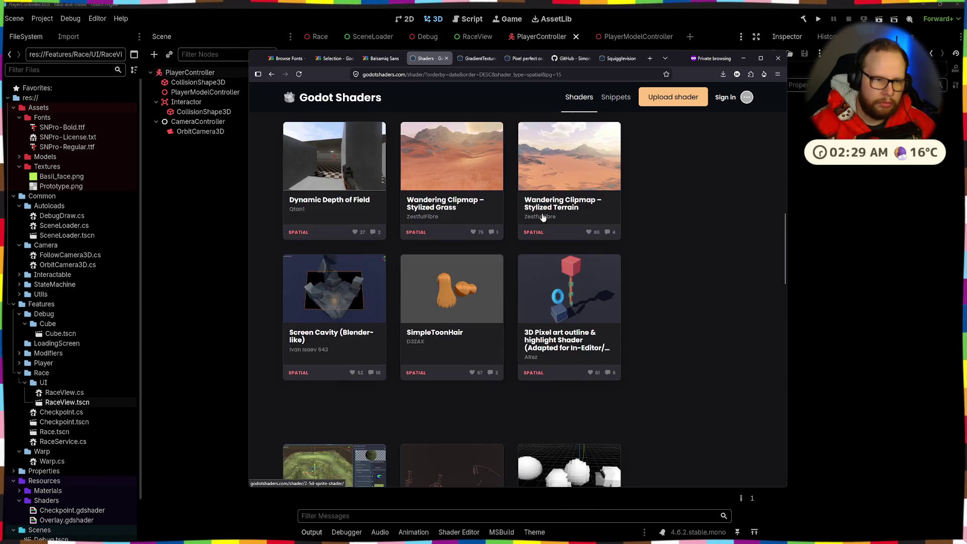
{"action": "scroll", "coordinate": [543, 217], "scroll_direction": "up", "scroll_amount": 5}
{"action": "scroll", "coordinate": [543, 215], "scroll_direction": "up", "scroll_amount": 1}
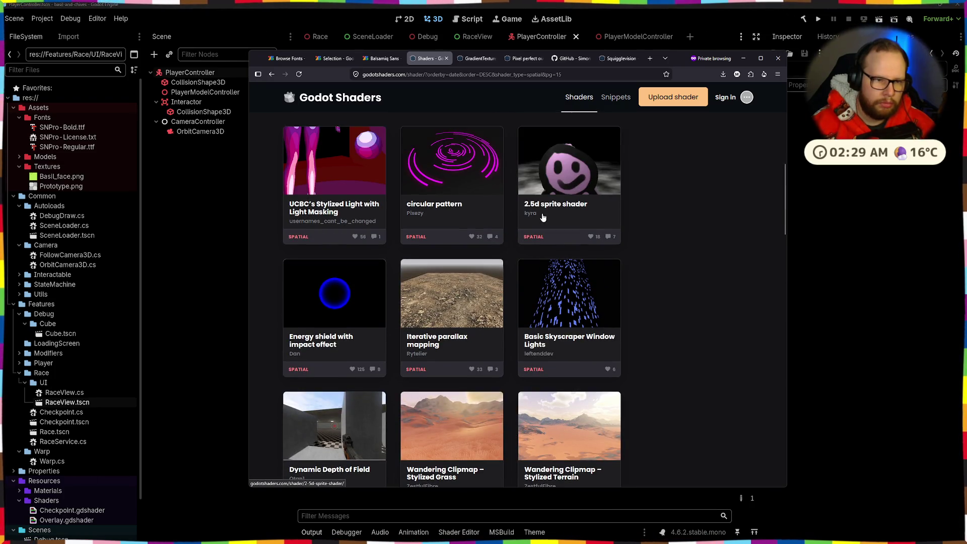
{"action": "scroll", "coordinate": [500, 223], "scroll_direction": "down", "scroll_amount": 7}
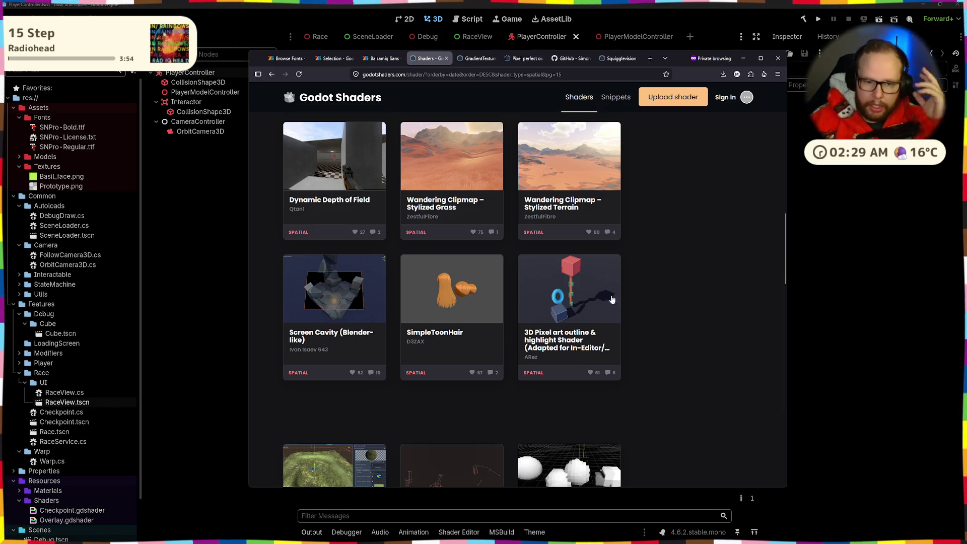
{"action": "middle_click", "coordinate": [581, 292]}
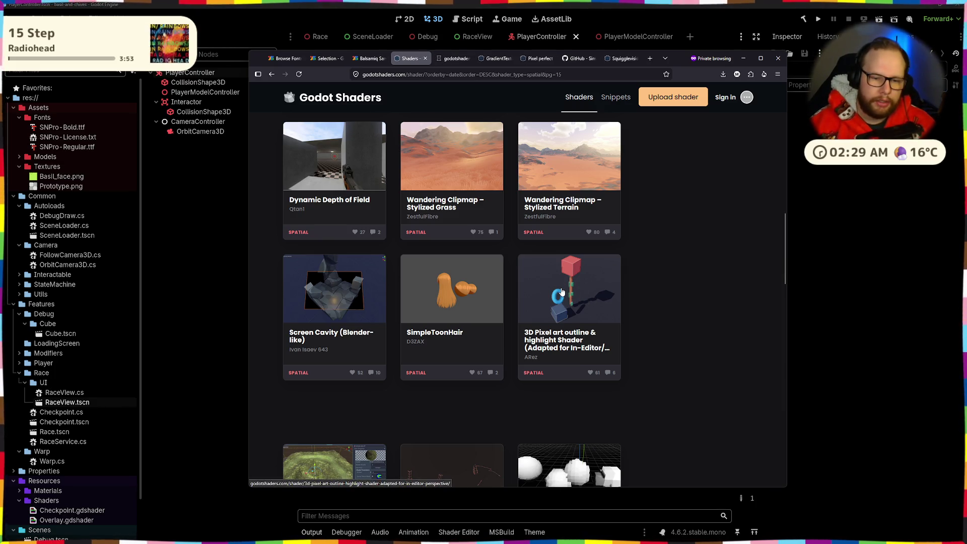
Scroll through the 3D Pixel art outline shader page's usage notes and code
{"action": "left_click", "coordinate": [446, 60]}
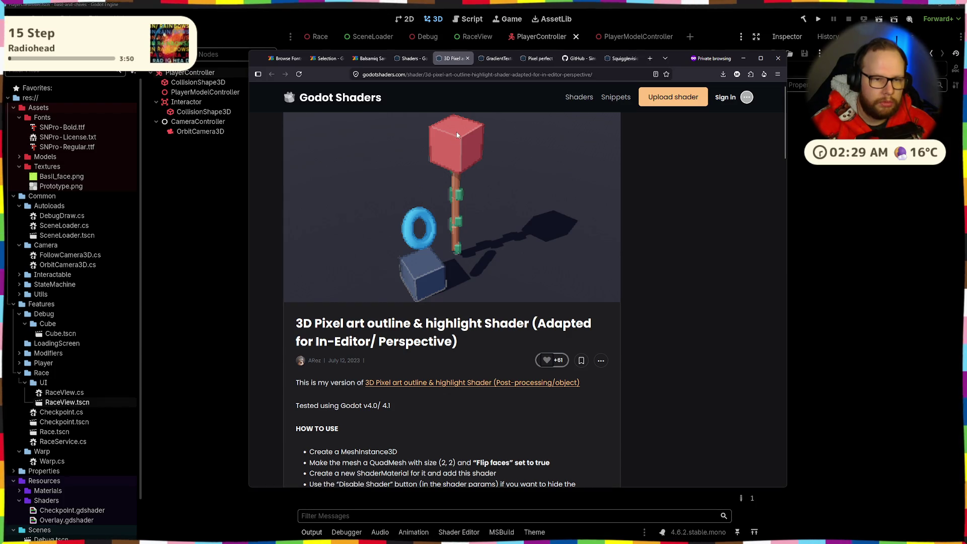
{"action": "scroll", "coordinate": [456, 132], "scroll_direction": "down", "scroll_amount": 15}
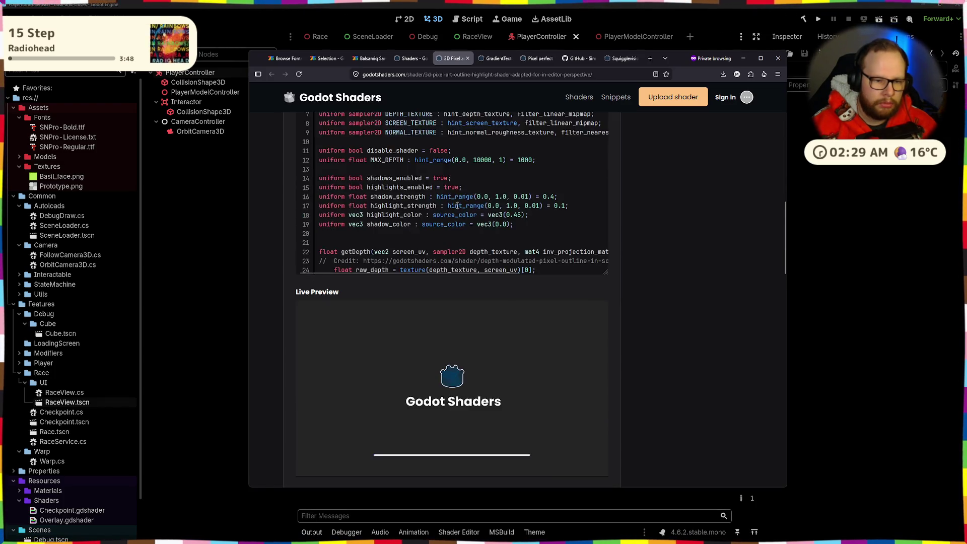
{"action": "scroll", "coordinate": [458, 229], "scroll_direction": "up", "scroll_amount": 5}
{"action": "scroll", "coordinate": [682, 255], "scroll_direction": "up", "scroll_amount": 5}
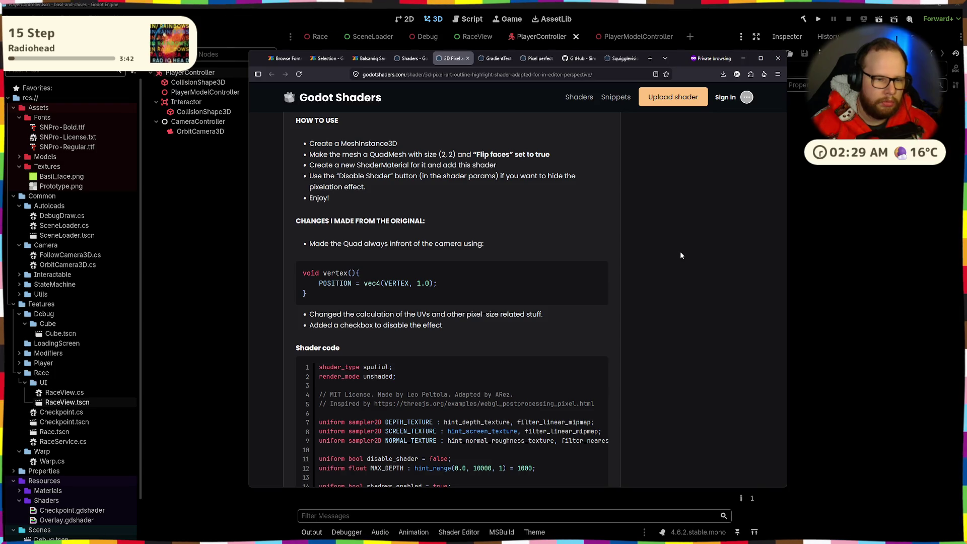
{"action": "scroll", "coordinate": [681, 256], "scroll_direction": "up", "scroll_amount": 4}
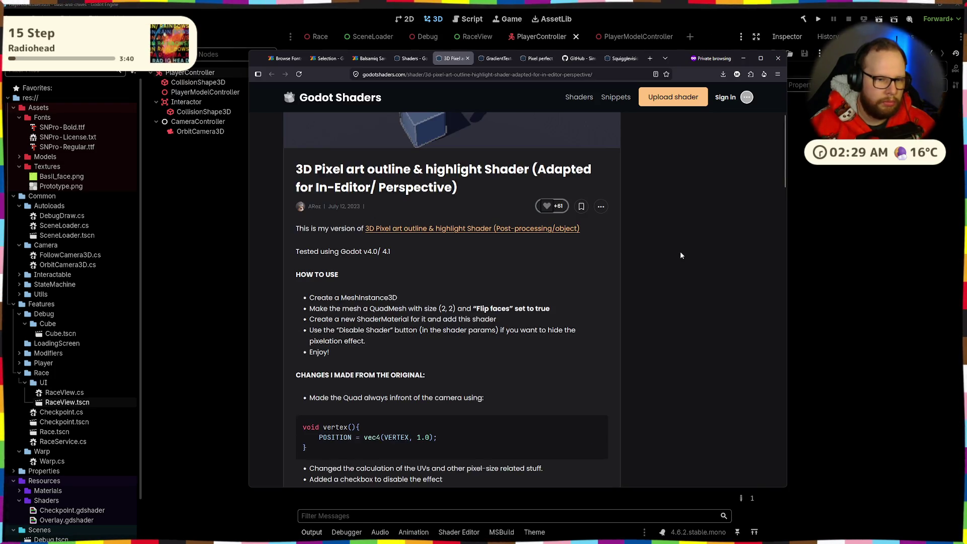
{"action": "scroll", "coordinate": [681, 256], "scroll_direction": "up", "scroll_amount": 2}
{"action": "scroll", "coordinate": [680, 256], "scroll_direction": "down", "scroll_amount": 10}
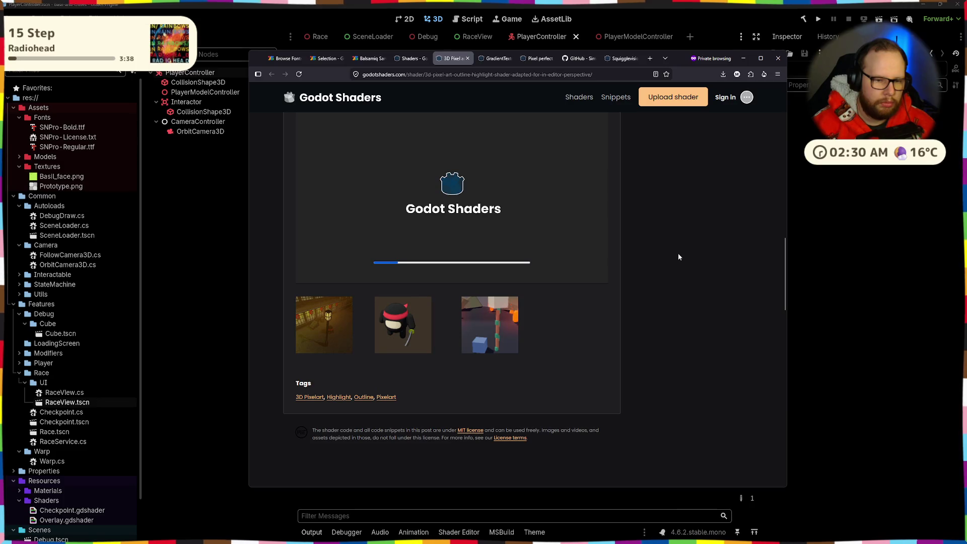
View the ninja example screenshots enlarged, stepping forward and back to the first
{"action": "left_click", "coordinate": [403, 325]}
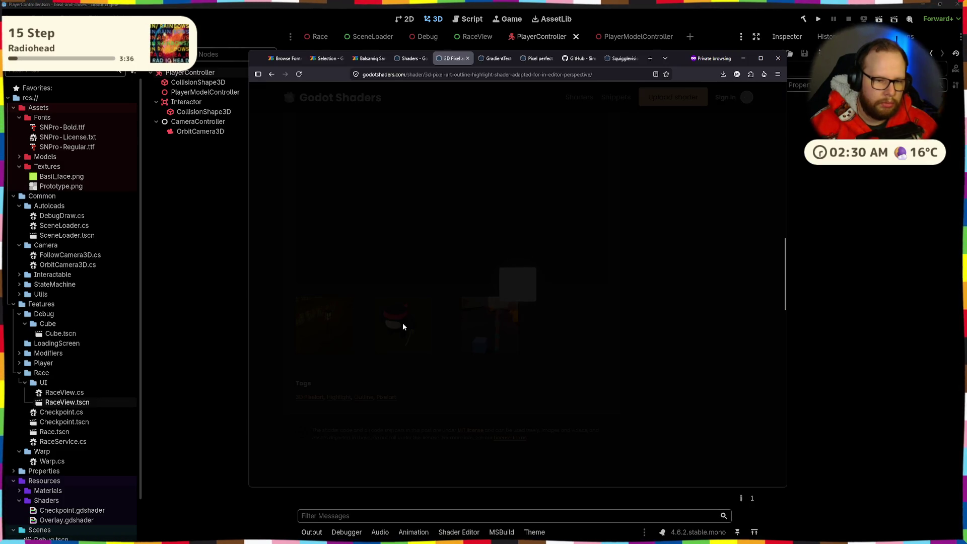
{"action": "left_click", "coordinate": [613, 291]}
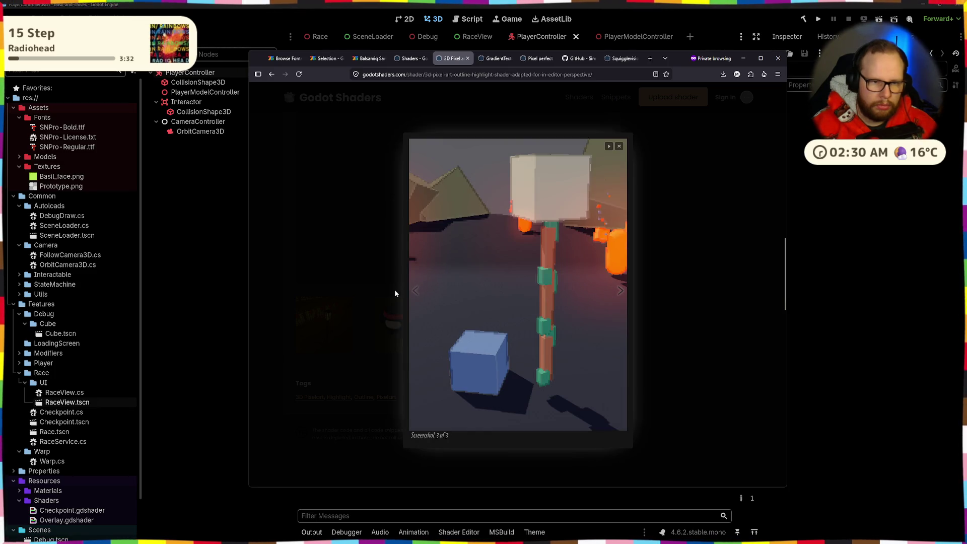
{"action": "left_click", "coordinate": [415, 291]}
{"action": "left_click", "coordinate": [420, 297]}
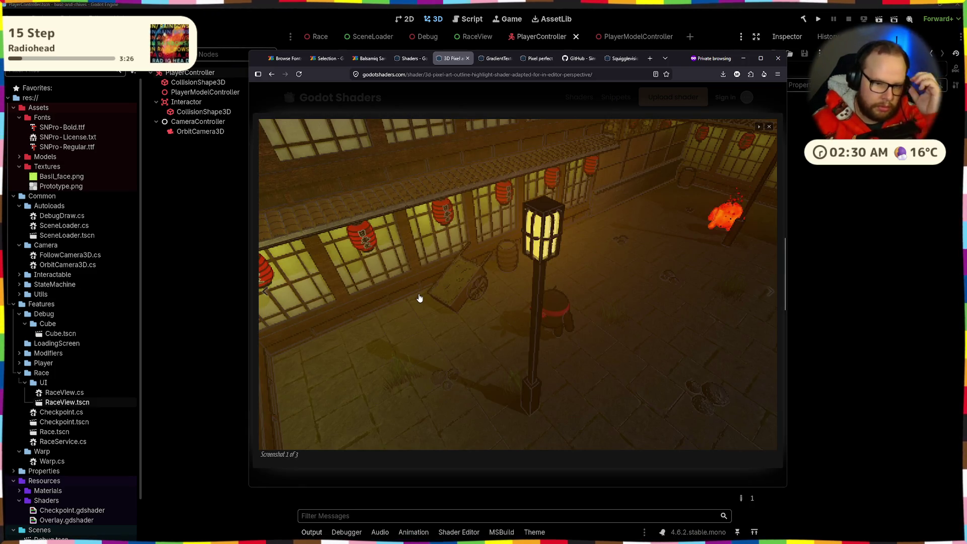
Close the 3D Pixel art shader tab and return to the spatial shader listing
{"action": "left_click", "coordinate": [410, 58]}
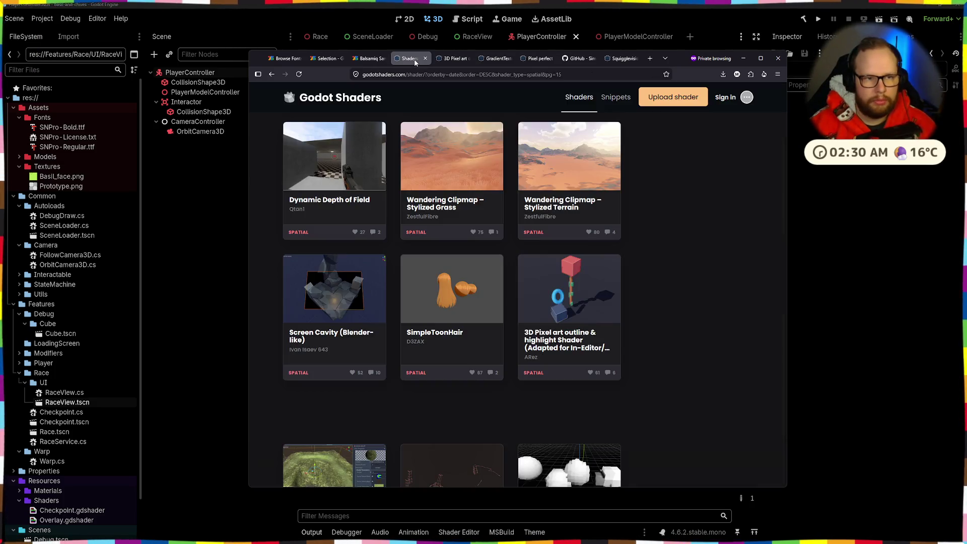
{"action": "left_click", "coordinate": [456, 59]}
{"action": "left_click", "coordinate": [468, 59]}
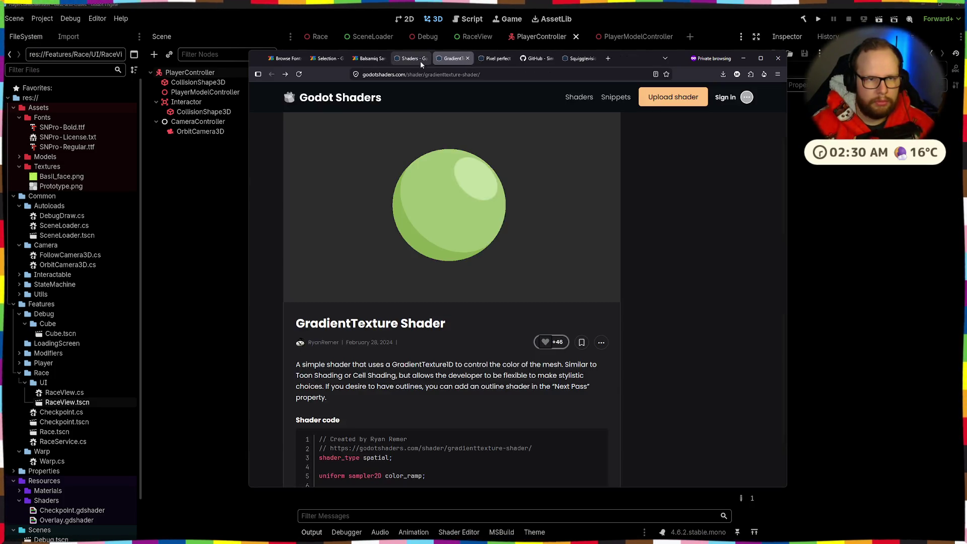
{"action": "left_click", "coordinate": [420, 60]}
Open the Thick 3D Screen Space outline and Post-Process Outline shaders in new tabs
{"action": "scroll", "coordinate": [453, 260], "scroll_direction": "down", "scroll_amount": 5}
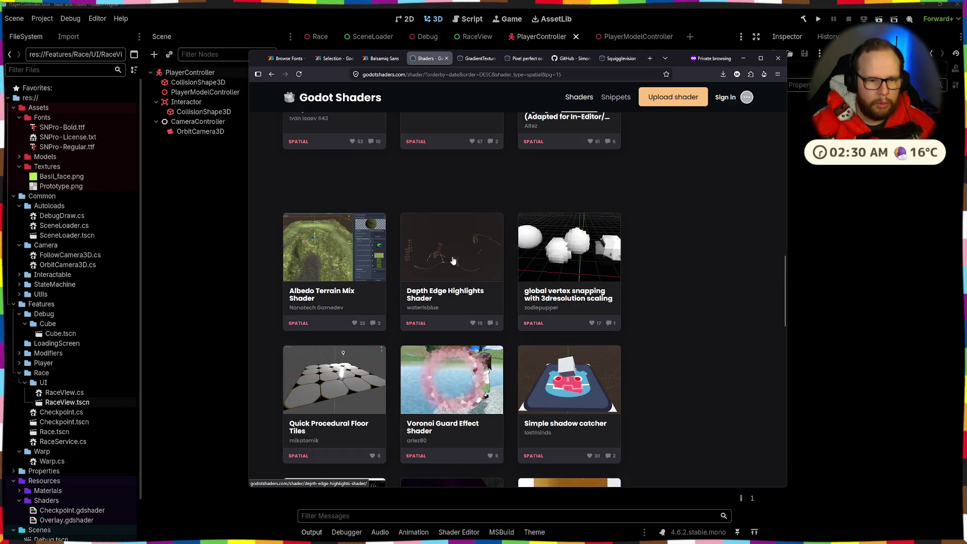
{"action": "scroll", "coordinate": [453, 261], "scroll_direction": "down", "scroll_amount": 2}
{"action": "scroll", "coordinate": [453, 261], "scroll_direction": "down", "scroll_amount": 3}
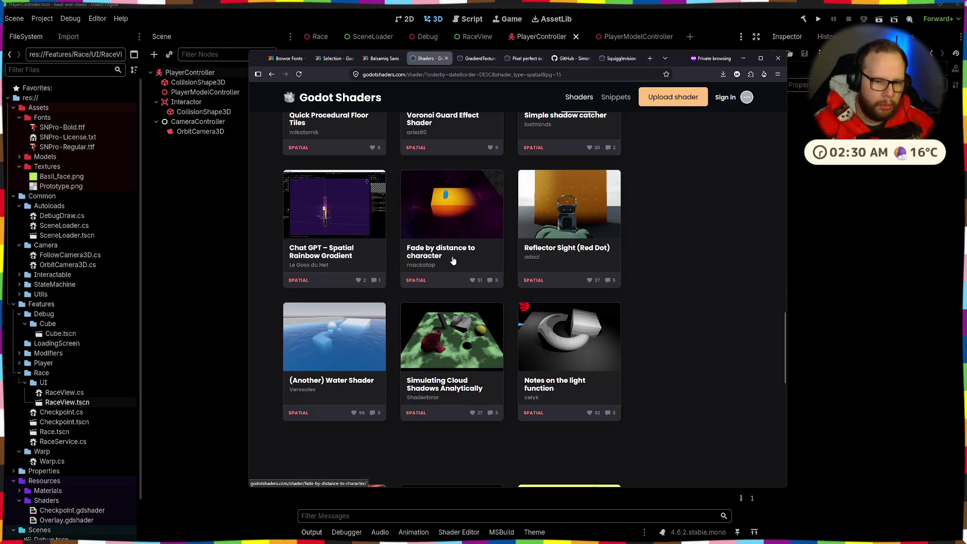
{"action": "scroll", "coordinate": [453, 260], "scroll_direction": "down", "scroll_amount": 1}
{"action": "scroll", "coordinate": [453, 261], "scroll_direction": "down", "scroll_amount": 4}
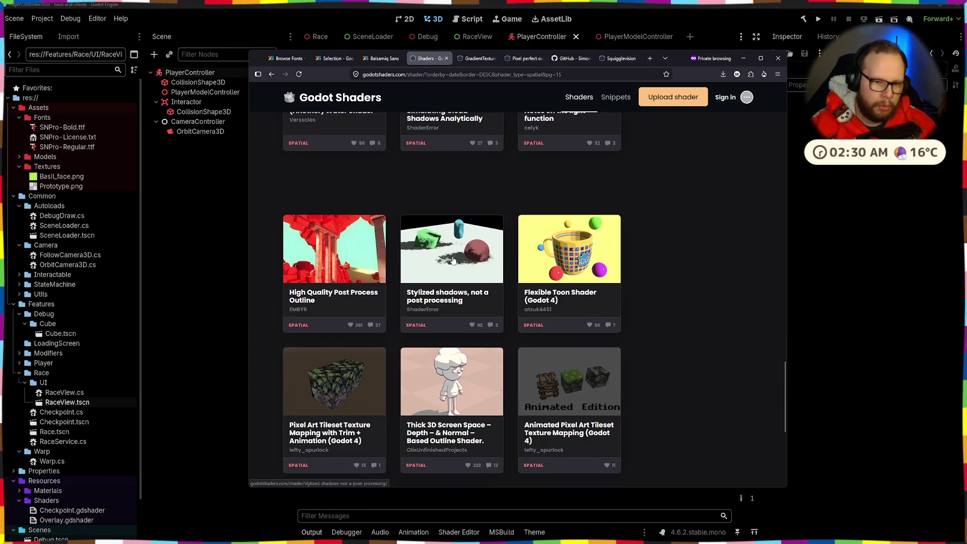
{"action": "scroll", "coordinate": [406, 333], "scroll_direction": "down", "scroll_amount": 2}
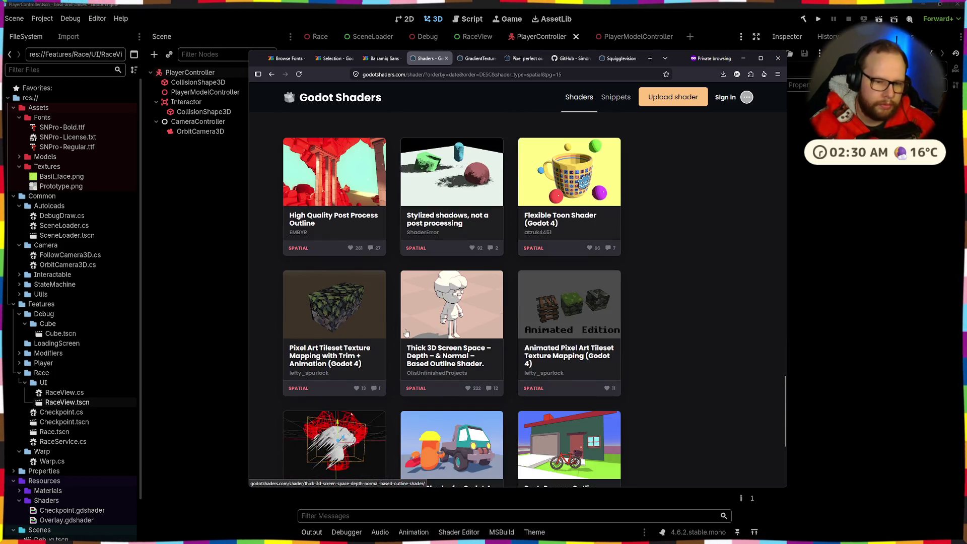
{"action": "middle_click", "coordinate": [440, 306]}
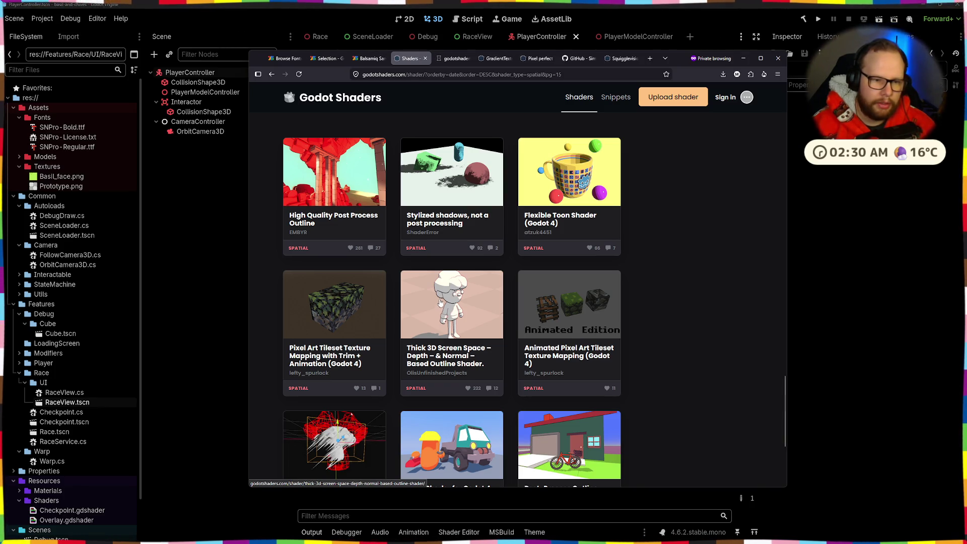
{"action": "scroll", "coordinate": [423, 303], "scroll_direction": "down", "scroll_amount": 3}
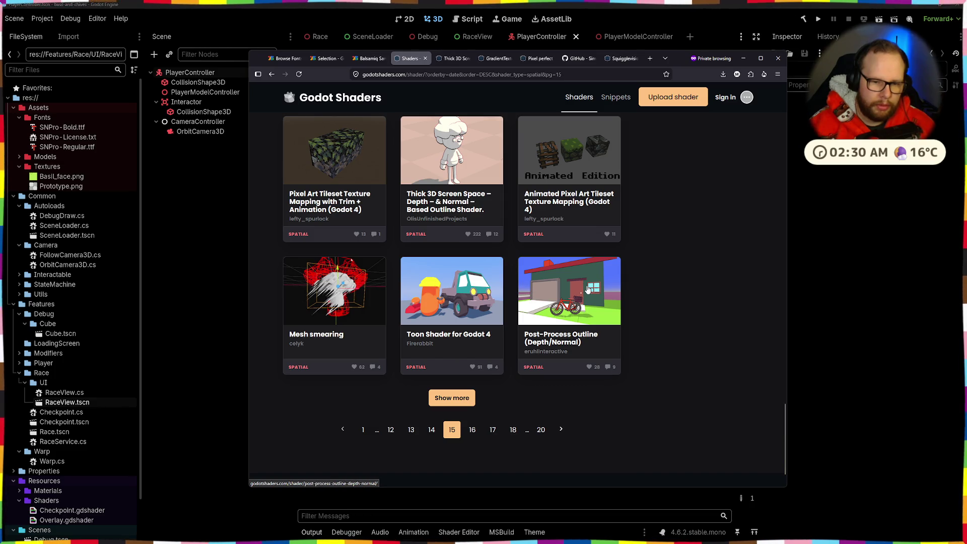
{"action": "middle_click", "coordinate": [587, 288]}
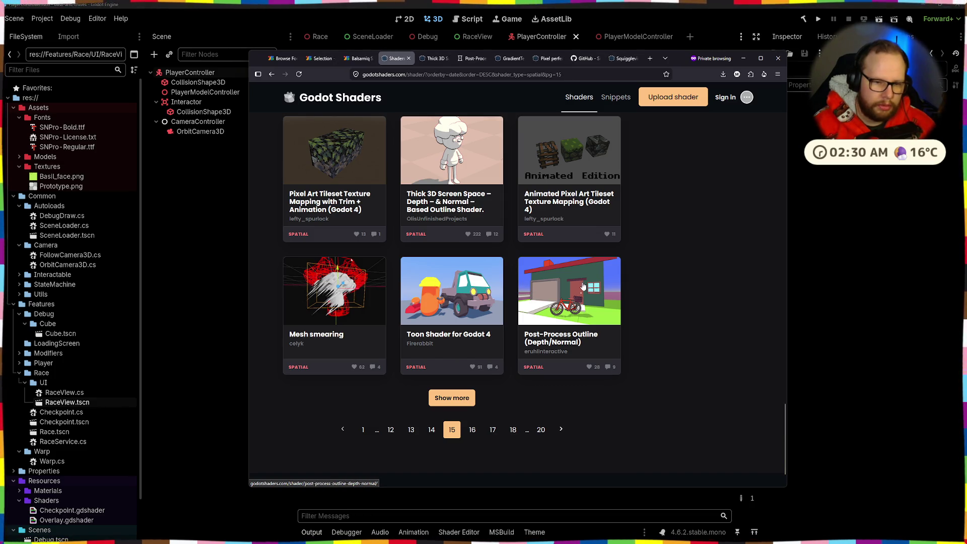
{"action": "scroll", "coordinate": [583, 287], "scroll_direction": "up", "scroll_amount": 2}
{"action": "scroll", "coordinate": [582, 284], "scroll_direction": "down", "scroll_amount": 3}
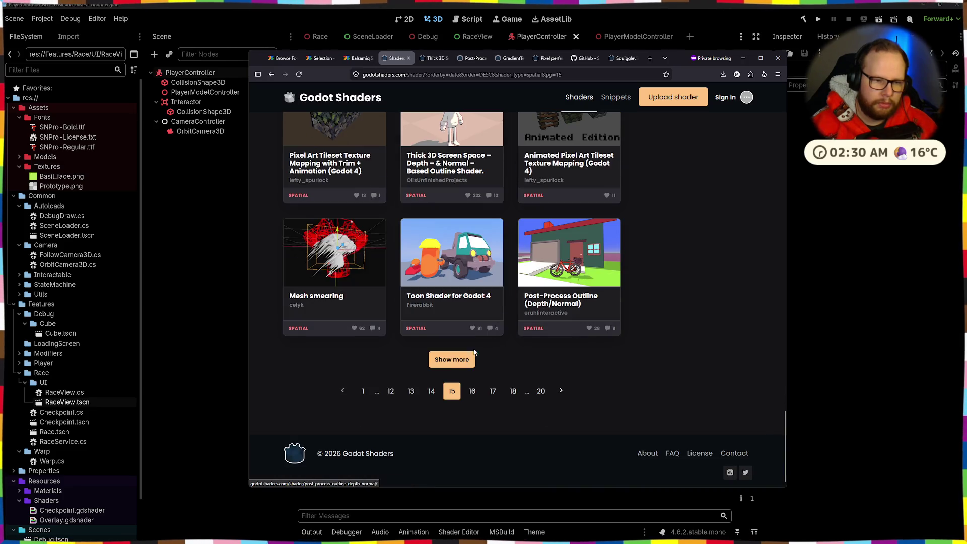
Preview the Thick 3D and Post-Process Outline (Depth/Normal) shader pages
{"action": "left_click", "coordinate": [471, 391]}
{"action": "left_click", "coordinate": [432, 58]}
{"action": "left_click", "coordinate": [471, 59]}
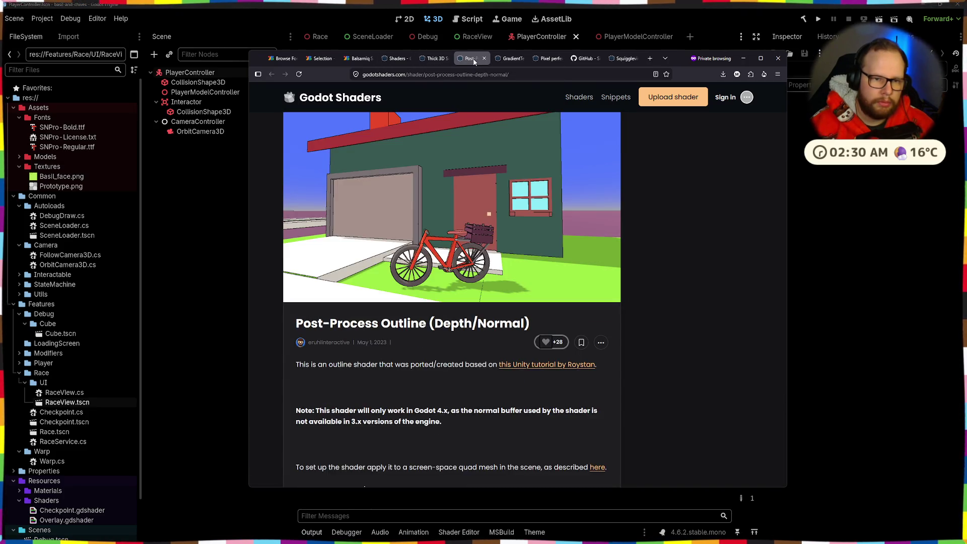
{"action": "scroll", "coordinate": [437, 204], "scroll_direction": "down", "scroll_amount": 15}
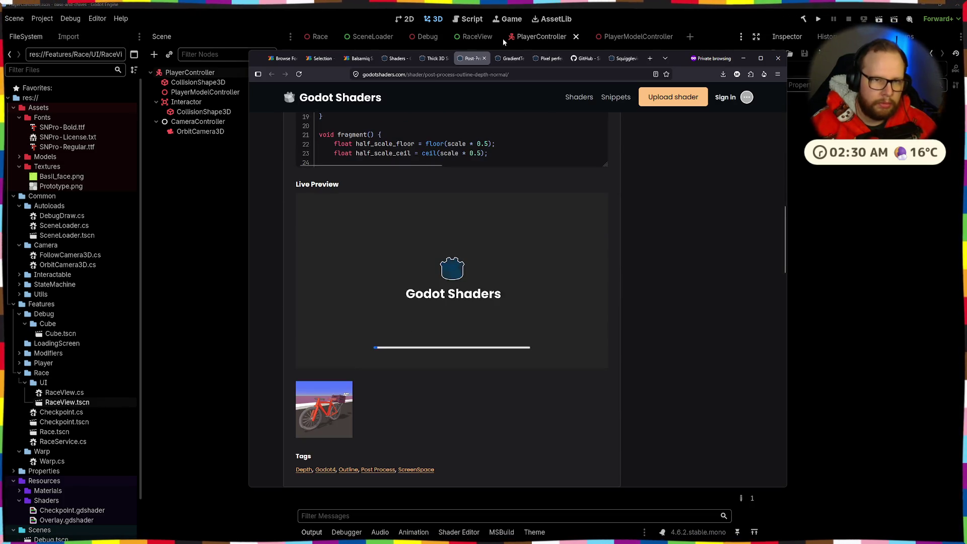
Close the GradientTexture and GitHub tabs, ending on the Thick 3D shader page
{"action": "left_click", "coordinate": [513, 59]}
{"action": "left_click", "coordinate": [523, 58]}
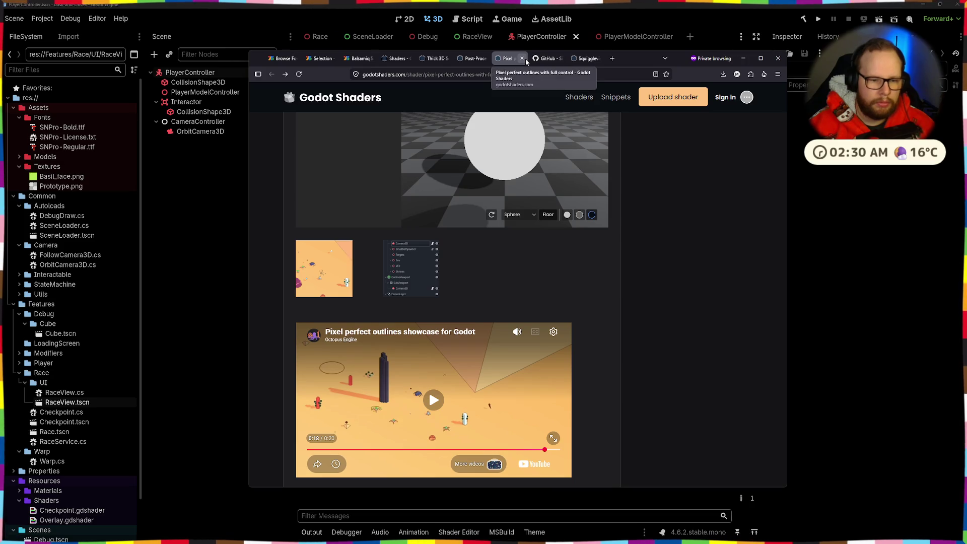
{"action": "left_click", "coordinate": [555, 59]}
{"action": "left_click", "coordinate": [560, 59]}
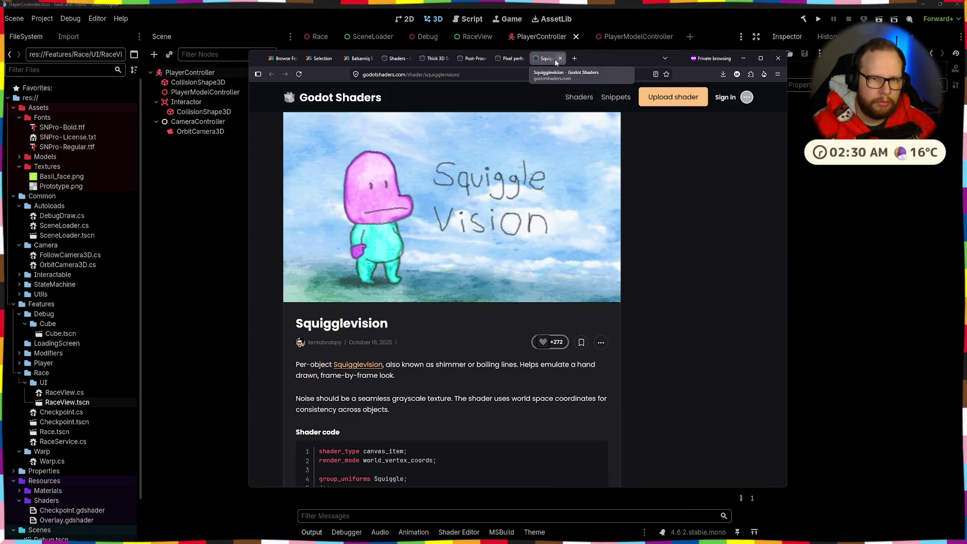
{"action": "left_click", "coordinate": [433, 59]}
{"action": "scroll", "coordinate": [393, 228], "scroll_direction": "down", "scroll_amount": 1}
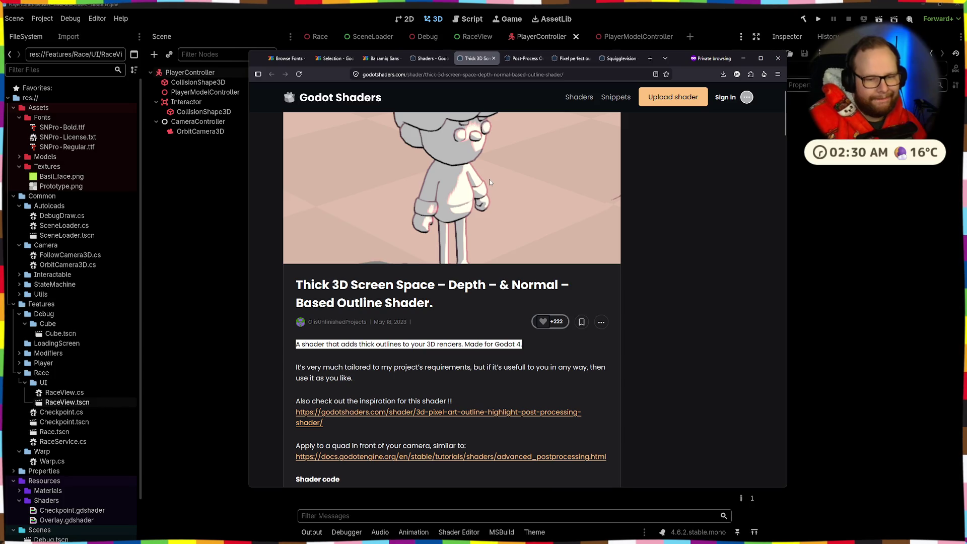
Browse the enlarged example screenshots, starting with the pink cube and spheres
{"action": "scroll", "coordinate": [488, 179], "scroll_direction": "down", "scroll_amount": 3}
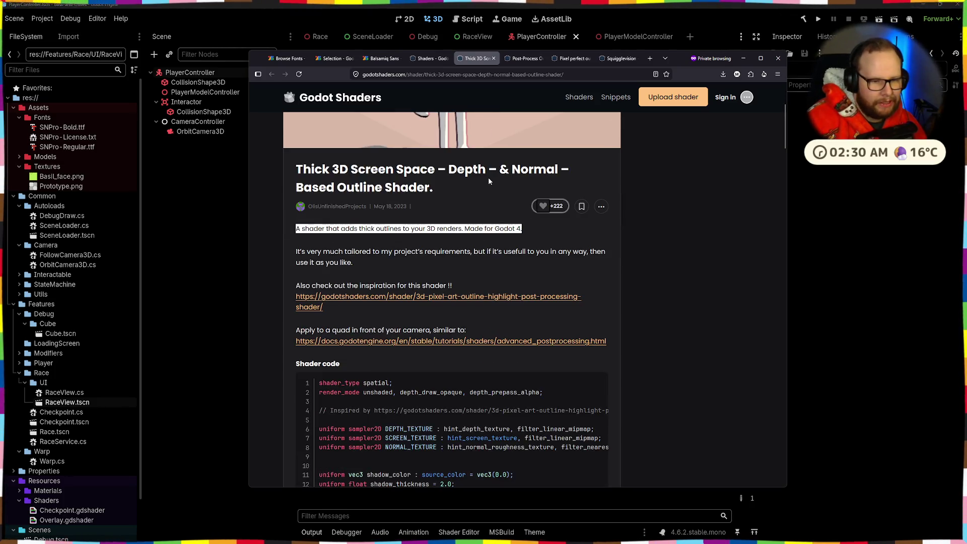
{"action": "scroll", "coordinate": [467, 170], "scroll_direction": "down", "scroll_amount": 10}
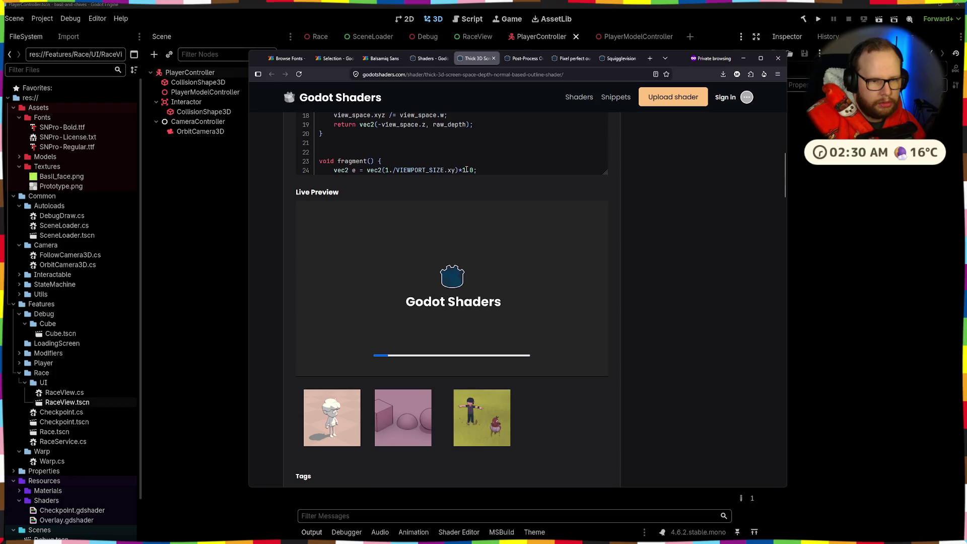
{"action": "scroll", "coordinate": [466, 170], "scroll_direction": "down", "scroll_amount": 5}
{"action": "left_click", "coordinate": [407, 218]}
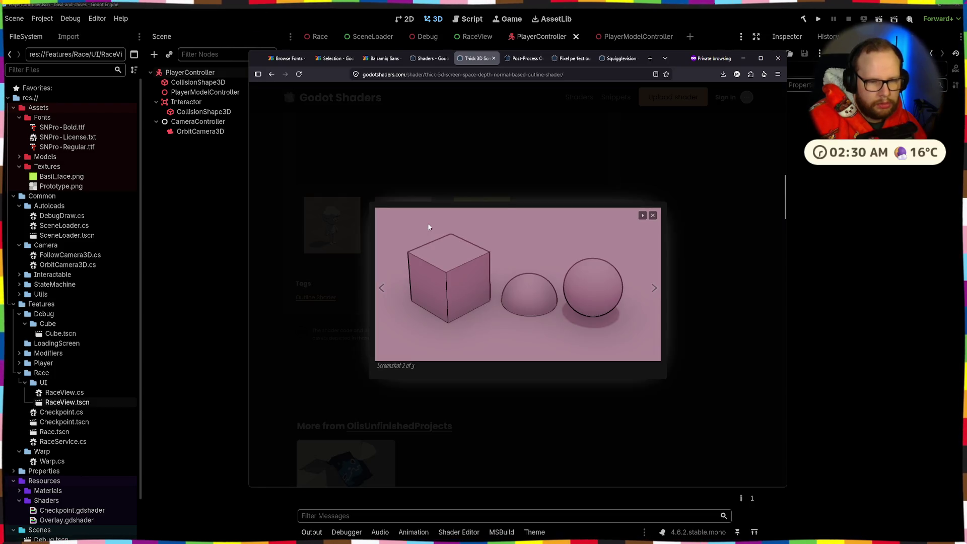
{"action": "left_click", "coordinate": [655, 288]}
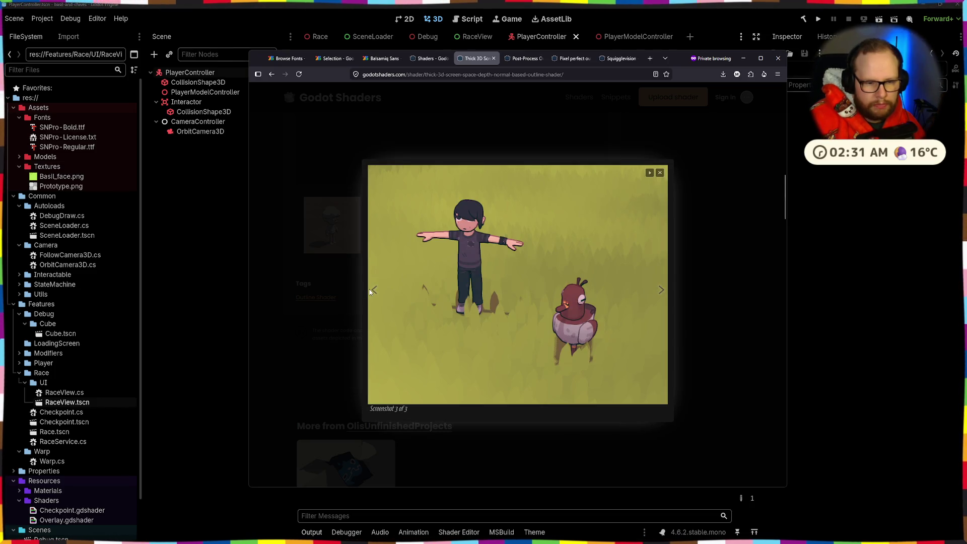
{"action": "left_click", "coordinate": [372, 291]}
{"action": "left_click", "coordinate": [654, 288]}
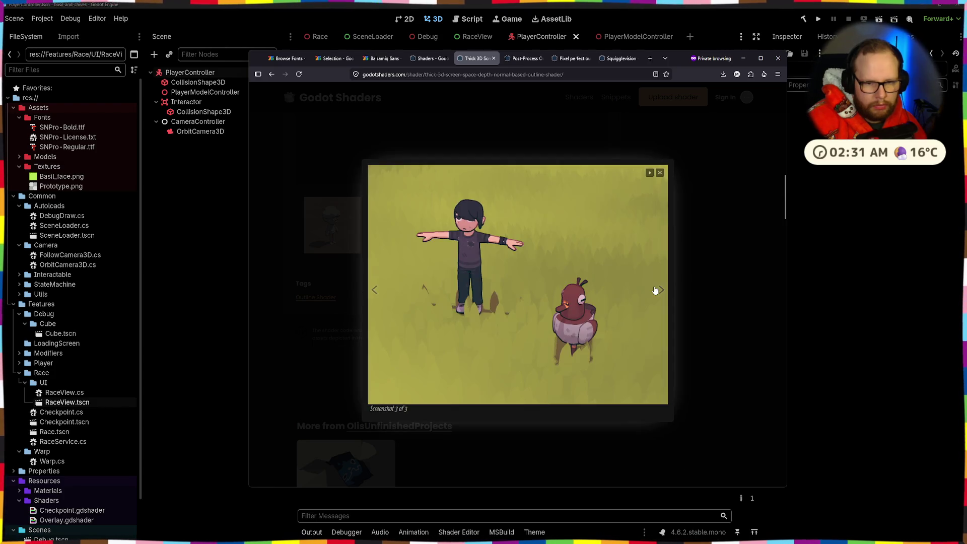
{"action": "left_click", "coordinate": [654, 287]}
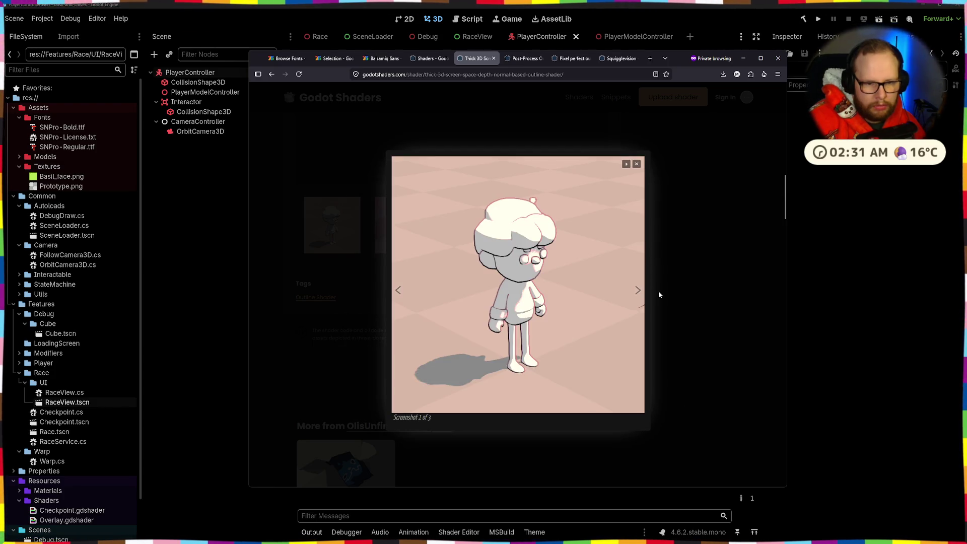
Step through the three preview screenshots again and close the gallery
{"action": "left_click", "coordinate": [657, 291]}
{"action": "left_click", "coordinate": [332, 239]}
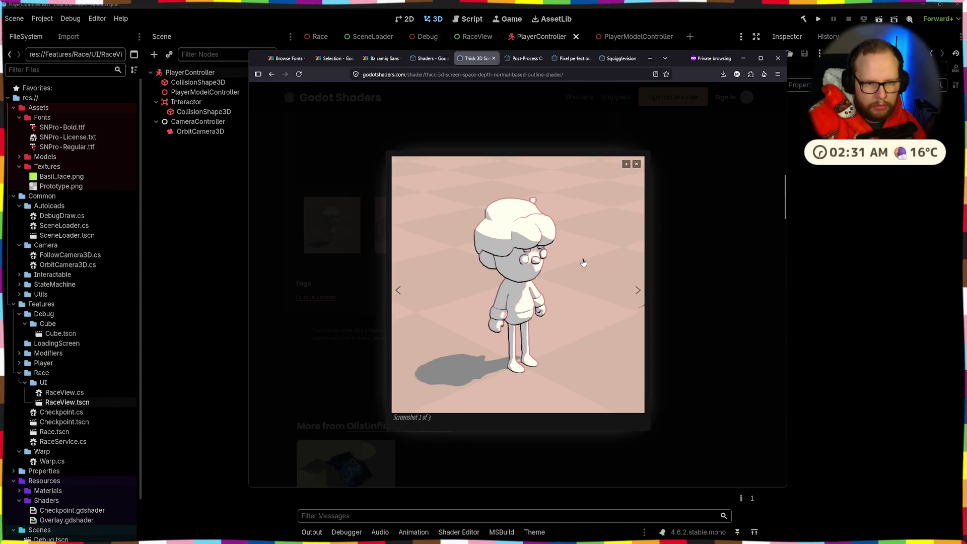
{"action": "left_click", "coordinate": [643, 295]}
{"action": "left_click", "coordinate": [655, 292]}
{"action": "left_click", "coordinate": [695, 280]}
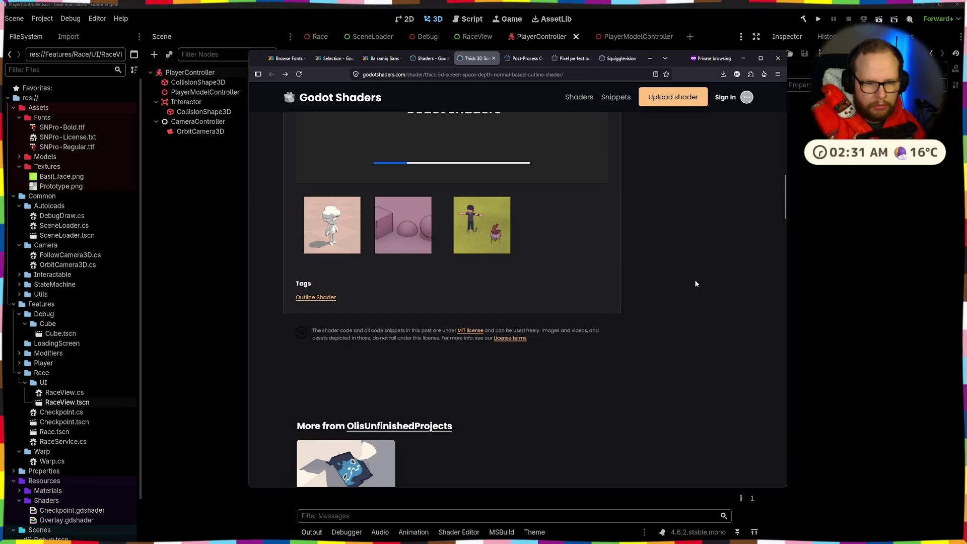
Open the MIT License link from the license note in a new tab
{"action": "scroll", "coordinate": [678, 276], "scroll_direction": "down", "scroll_amount": 1}
{"action": "scroll", "coordinate": [678, 281], "scroll_direction": "up", "scroll_amount": 5}
{"action": "scroll", "coordinate": [678, 281], "scroll_direction": "down", "scroll_amount": 5}
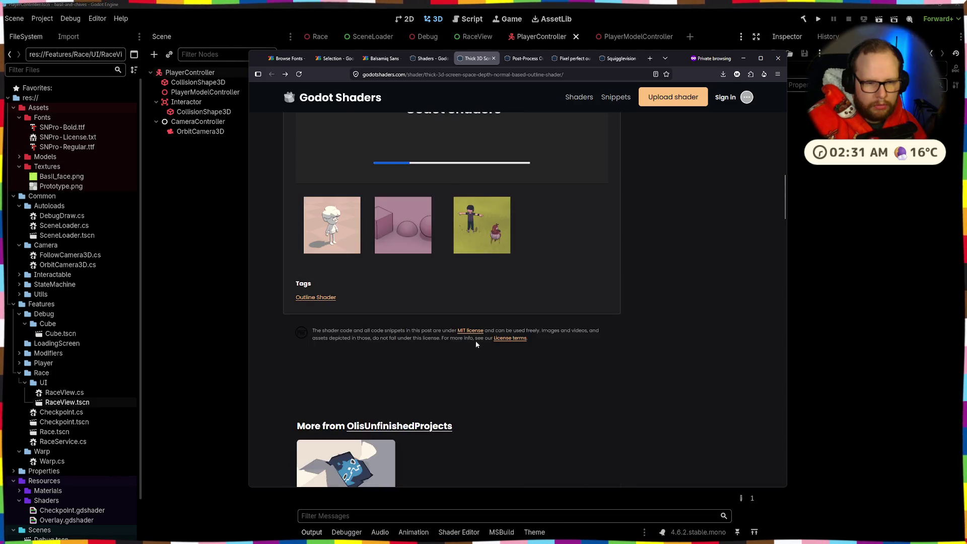
{"action": "middle_click", "coordinate": [462, 333]}
Read the MIT License permission terms on opensource.org, then go back to the Thick 3D tab
{"action": "left_click", "coordinate": [498, 59]}
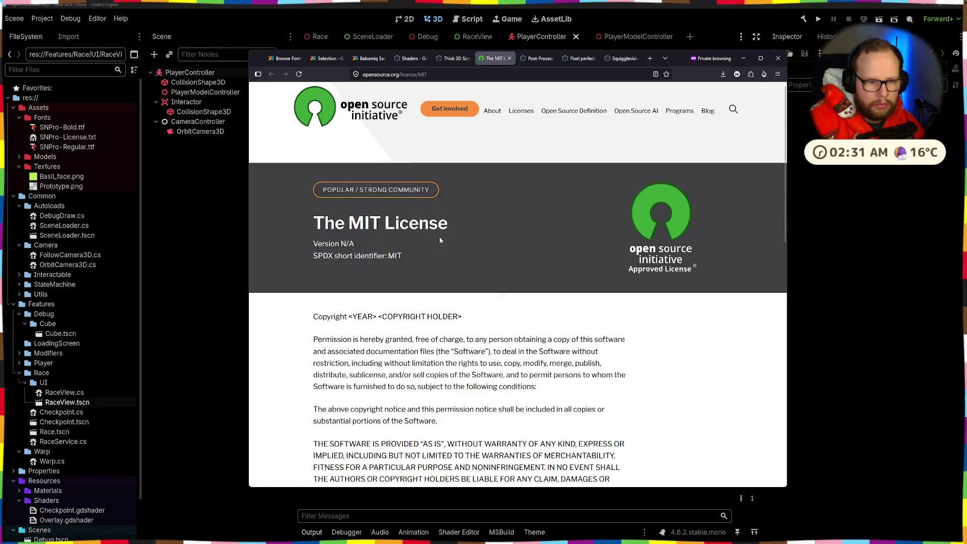
{"action": "scroll", "coordinate": [440, 237], "scroll_direction": "down", "scroll_amount": 5}
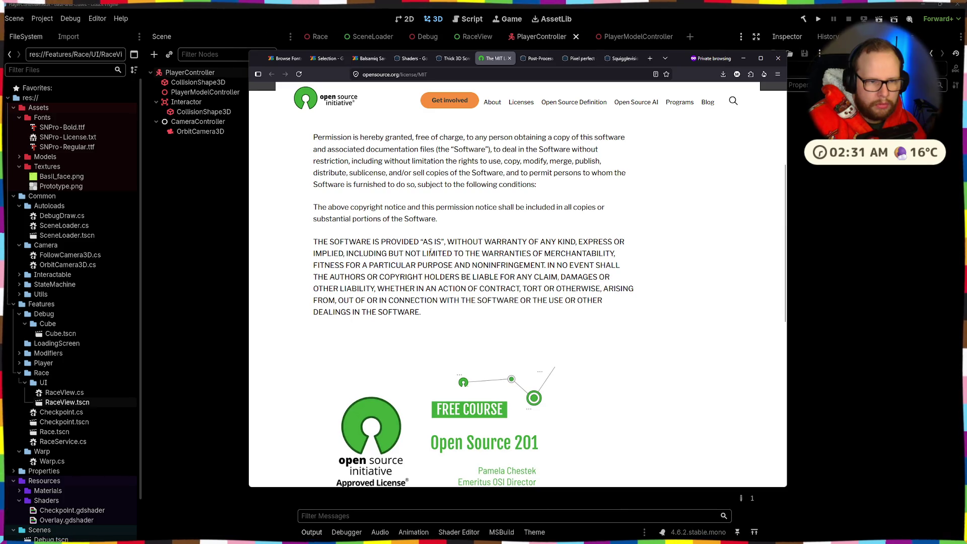
{"action": "scroll", "coordinate": [431, 252], "scroll_direction": "down", "scroll_amount": 5}
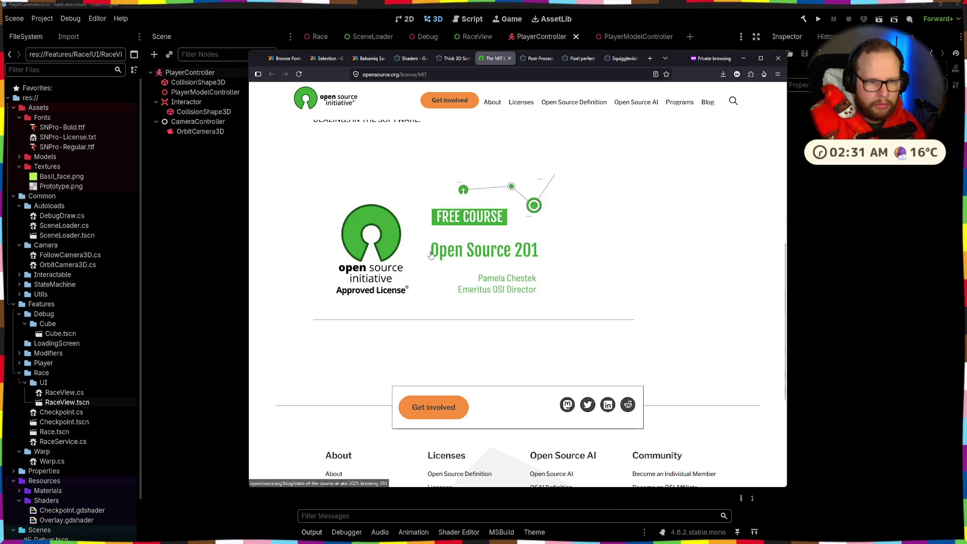
{"action": "scroll", "coordinate": [431, 254], "scroll_direction": "up", "scroll_amount": 8}
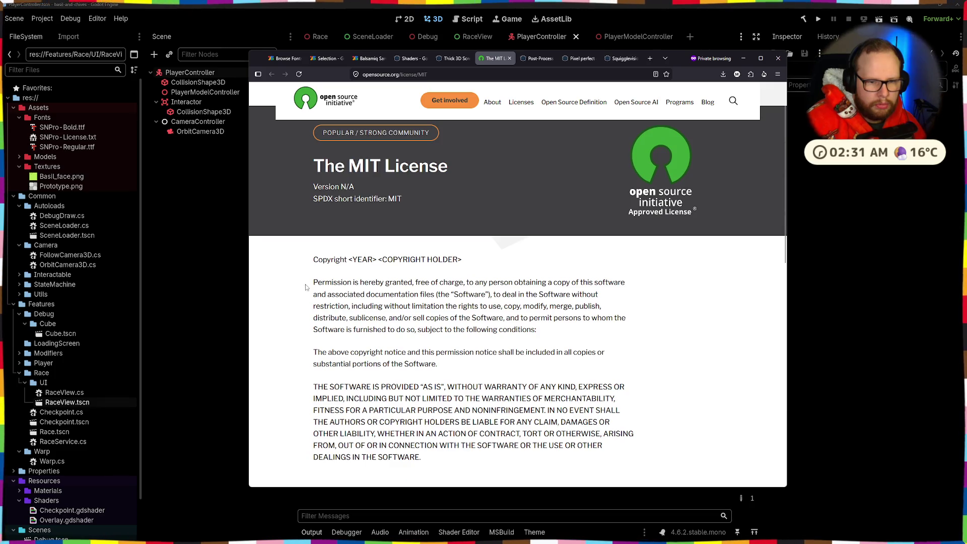
{"action": "mouse_move", "coordinate": [306, 287]}
{"action": "left_mouse_down"}
{"action": "mouse_move", "coordinate": [599, 296]}
{"action": "mouse_move", "coordinate": [382, 313]}
{"action": "mouse_move", "coordinate": [604, 308]}
{"action": "mouse_move", "coordinate": [366, 318]}
{"action": "mouse_move", "coordinate": [411, 308]}
{"action": "mouse_move", "coordinate": [538, 329]}
{"action": "left_mouse_up"}
{"action": "left_click", "coordinate": [533, 317]}
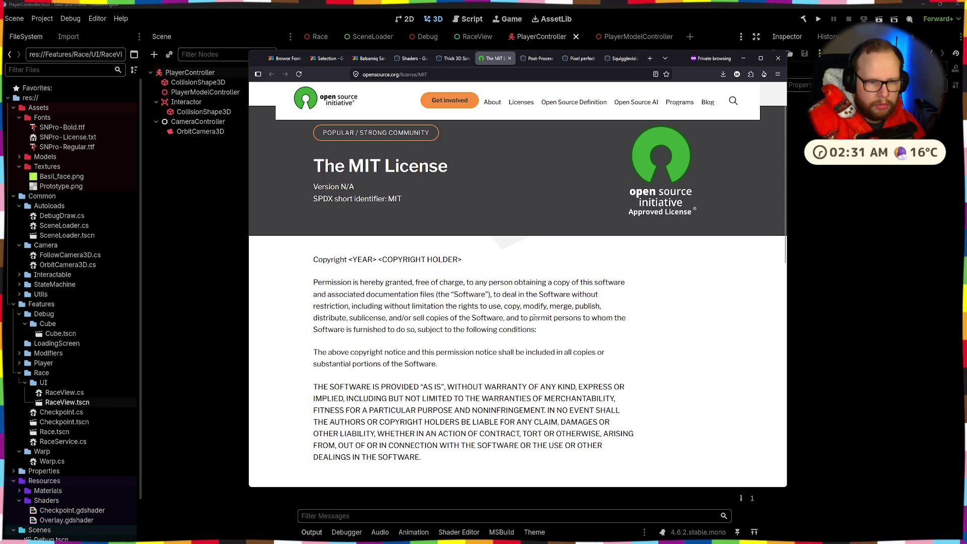
{"action": "left_click_drag", "start_coordinate": [318, 269], "coordinate": [537, 330]}
{"action": "left_click", "coordinate": [536, 331]}
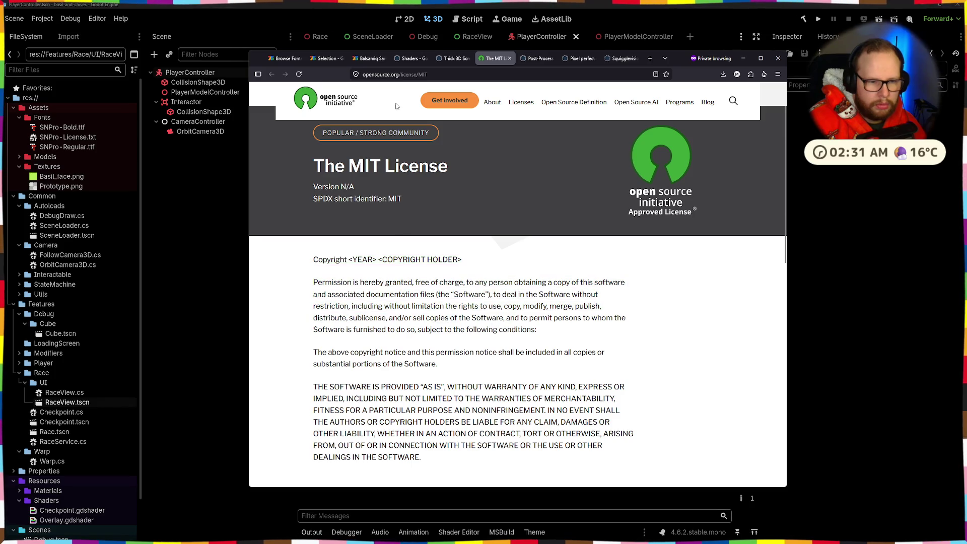
{"action": "key", "text": "ctrl+Page_Up"}
{"action": "scroll", "coordinate": [462, 232], "scroll_direction": "up", "scroll_amount": 10}
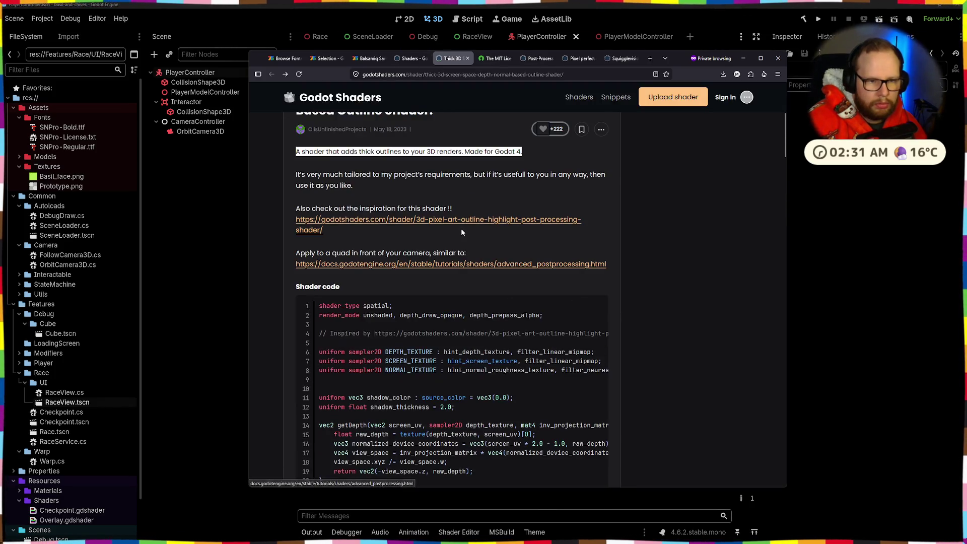
Copy the Thick 3D shader code, then back out of creating a folder in Shaders
{"action": "left_click", "coordinate": [590, 309]}
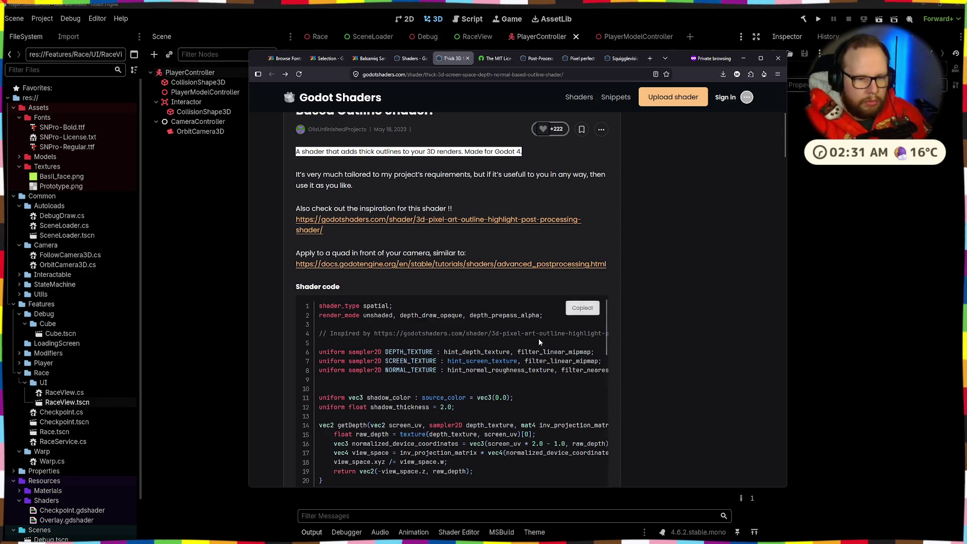
{"action": "left_click", "coordinate": [155, 310]}
{"action": "scroll", "coordinate": [121, 358], "scroll_direction": "down", "scroll_amount": 2}
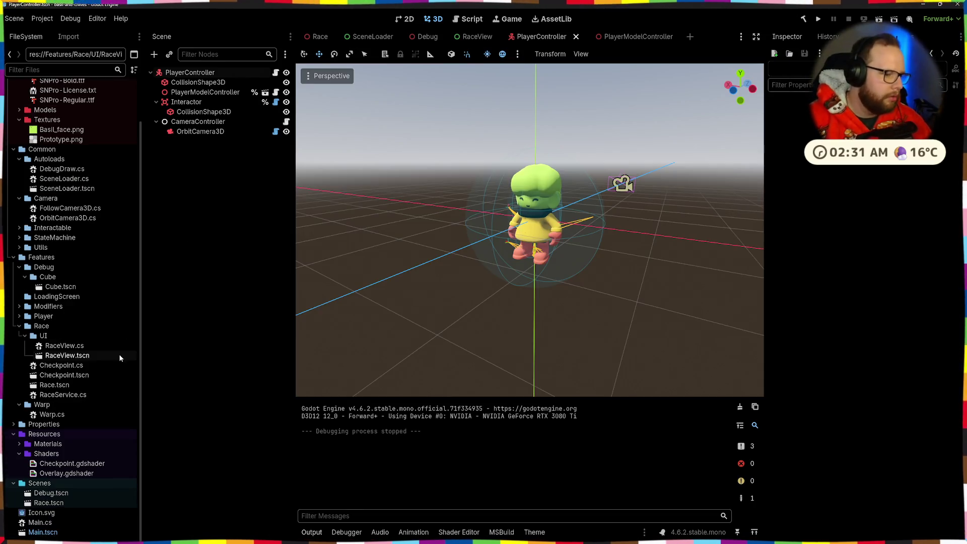
{"action": "right_click", "coordinate": [47, 455]}
{"action": "mouse_move", "coordinate": [86, 378]}
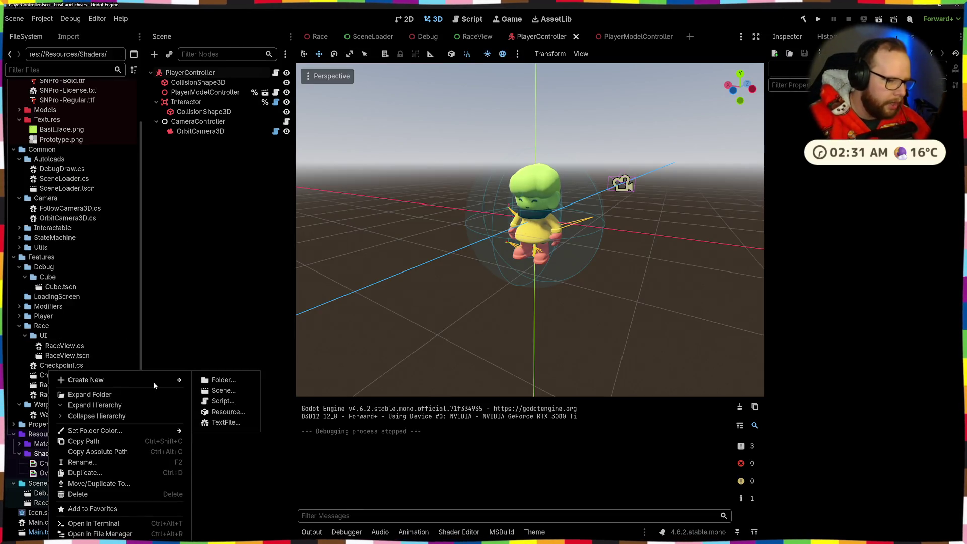
{"action": "left_click", "coordinate": [221, 379]}
{"action": "key", "text": "Escape"}
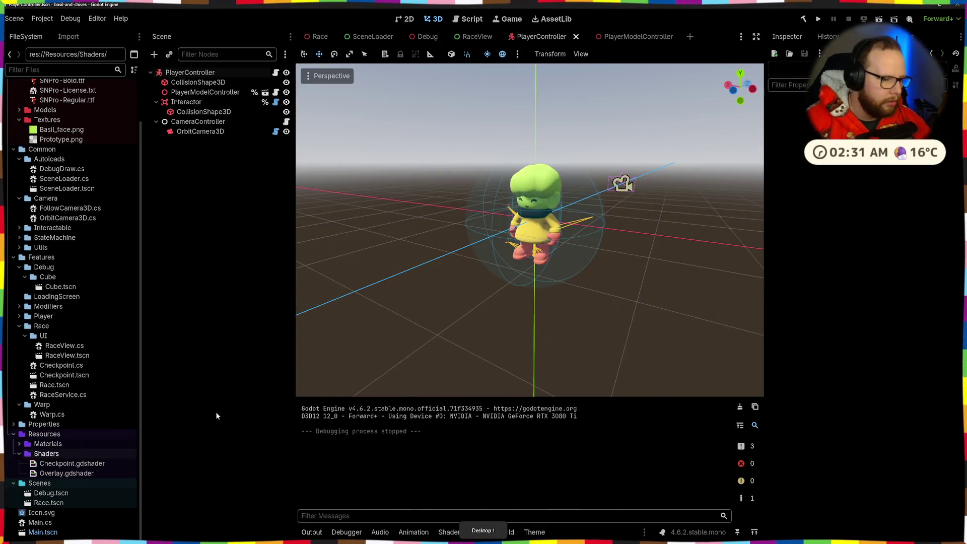
Start a new file in the Shaders folder, then dismiss the new script dialog
{"action": "key", "text": "alt+Tab"}
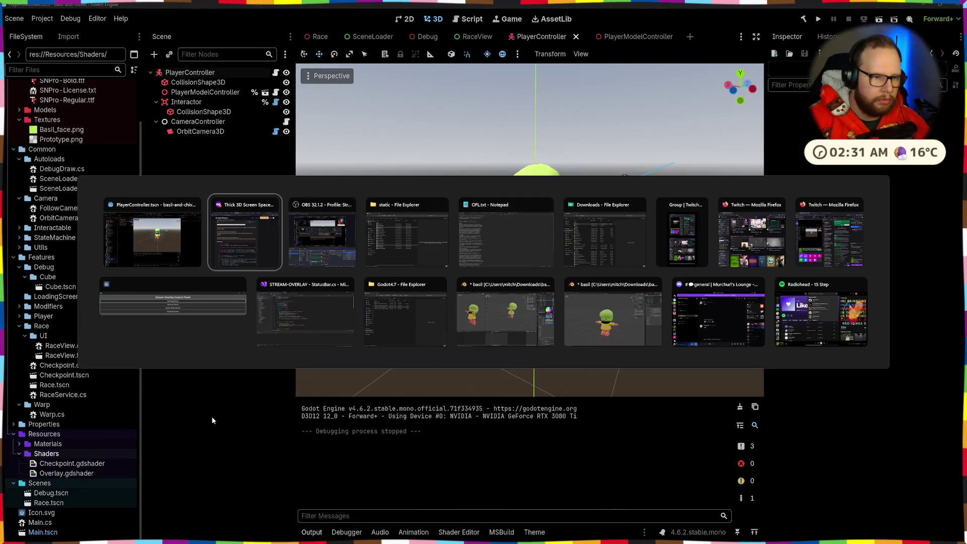
{"action": "scroll", "coordinate": [302, 297], "scroll_direction": "up", "scroll_amount": 4}
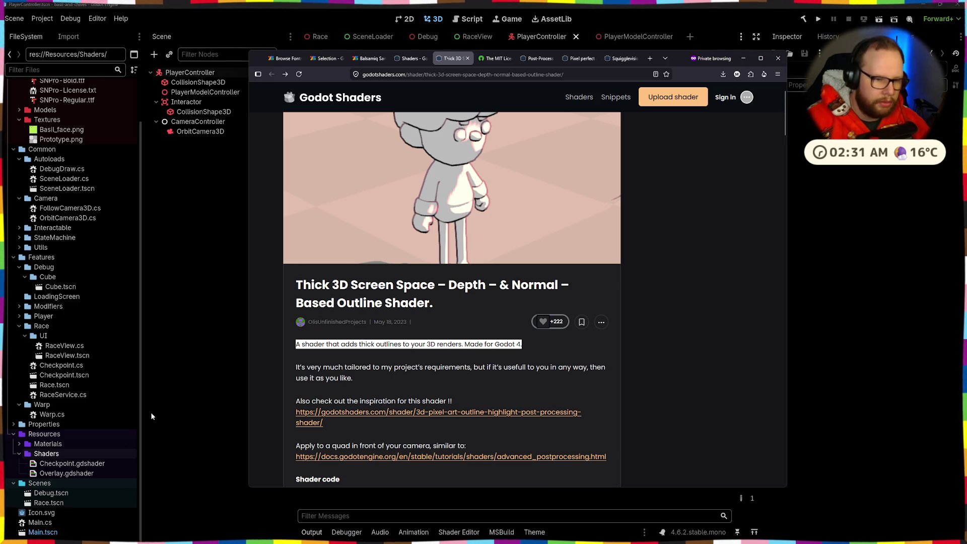
{"action": "right_click", "coordinate": [49, 456]}
{"action": "mouse_move", "coordinate": [102, 379]}
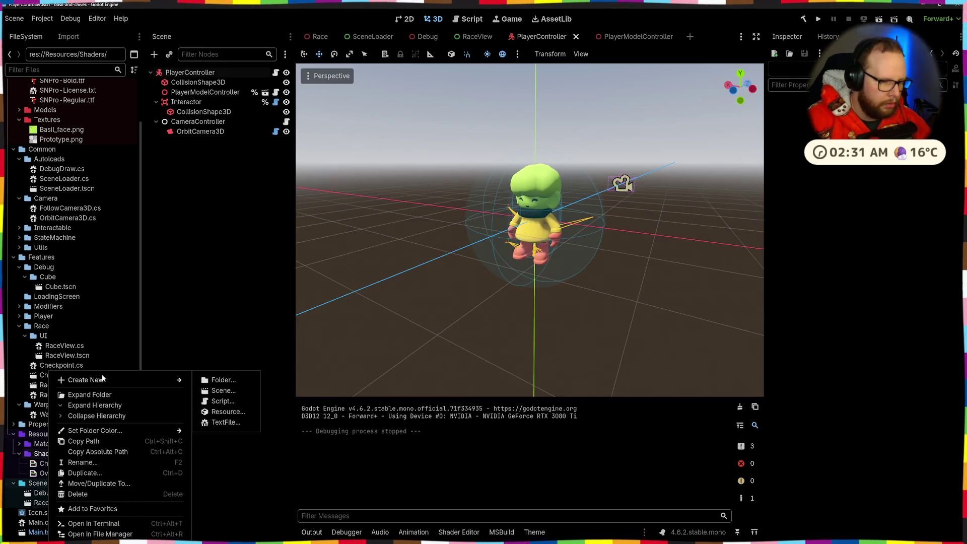
{"action": "left_click", "coordinate": [219, 402]}
{"action": "key", "text": "Escape"}
Create a Shader resource named Thick3D.gdshader in the Resources/Shaders folder
{"action": "right_click", "coordinate": [59, 454]}
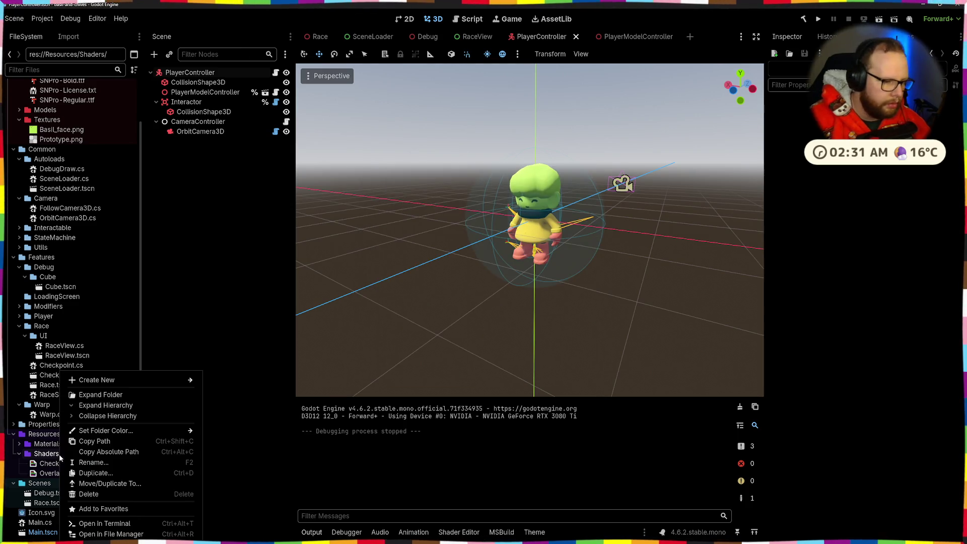
{"action": "mouse_move", "coordinate": [132, 379]}
{"action": "left_click", "coordinate": [229, 411]}
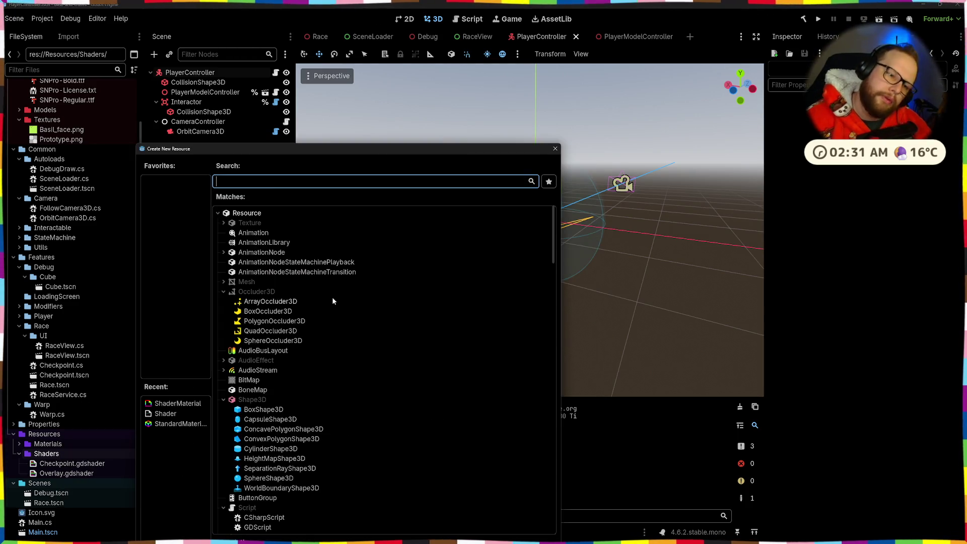
{"action": "type", "text": "shader"}
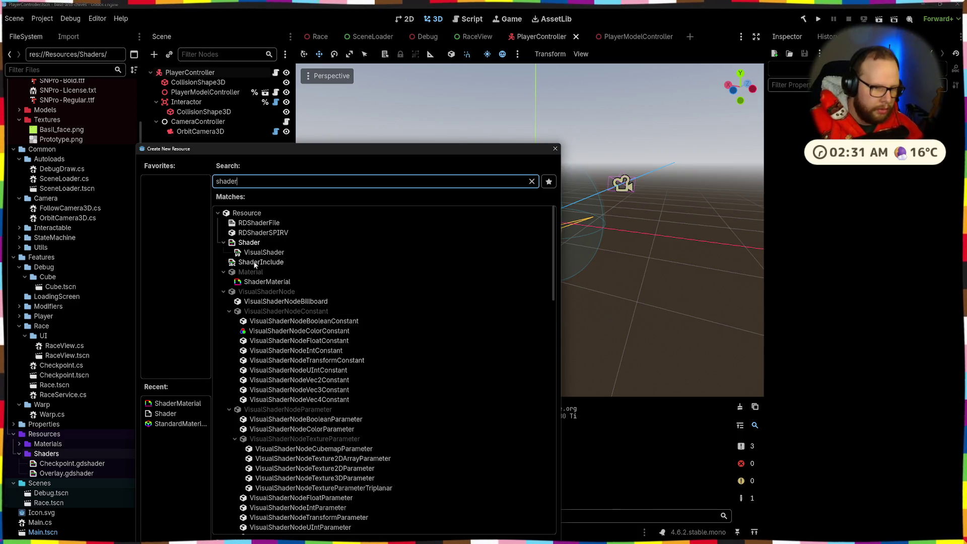
{"action": "double_click", "coordinate": [261, 246]}
{"action": "type", "text": "Tick"}
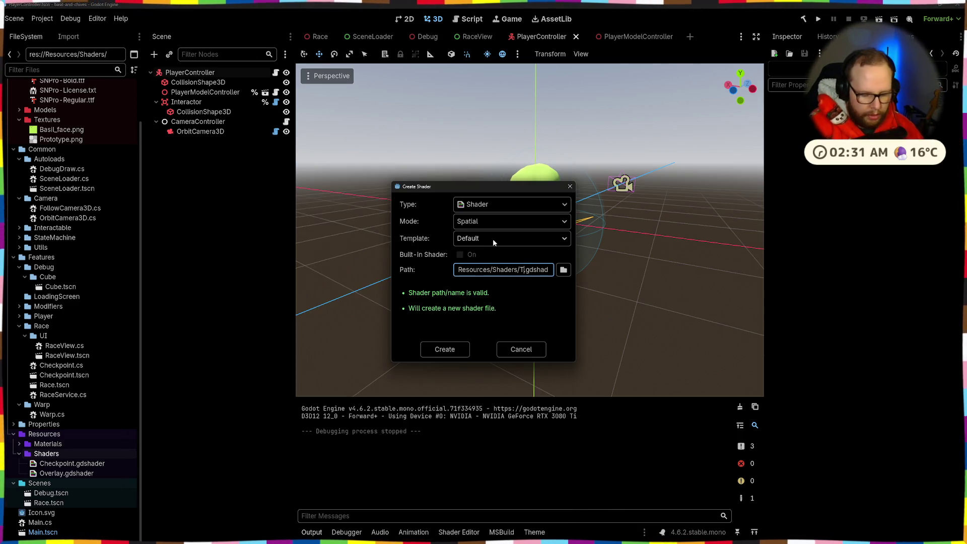
{"action": "key", "text": "BackSpace"}
{"action": "key", "text": "BackSpace"}
{"action": "key", "text": "BackSpace"}
{"action": "type", "text": "hick"}
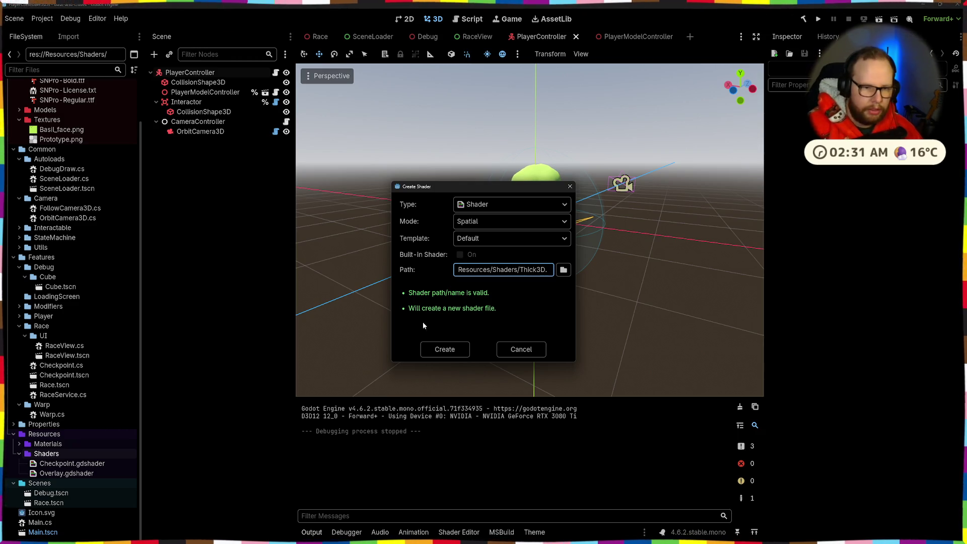
{"action": "type", "text": "3D"}
{"action": "left_click", "coordinate": [446, 351]}
{"action": "left_click", "coordinate": [445, 350]}
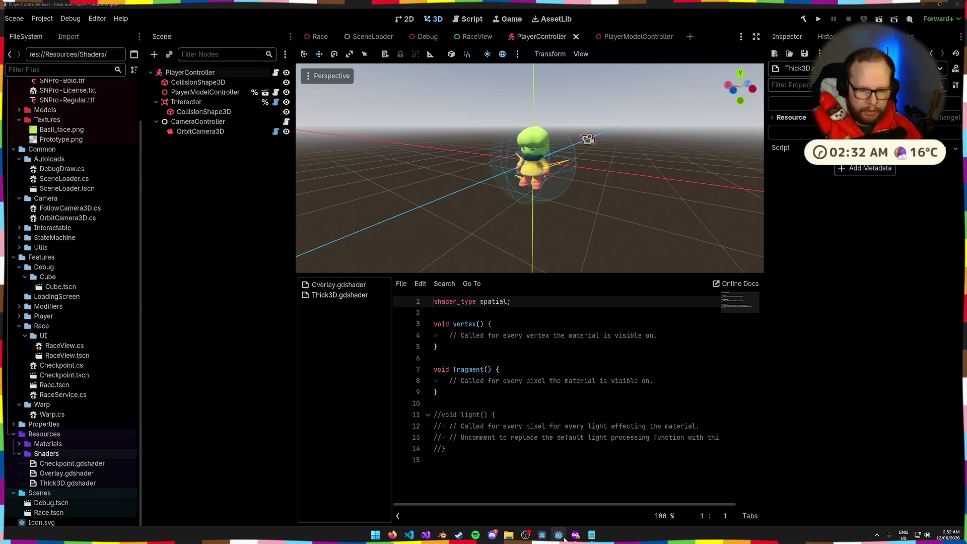
{"action": "key", "text": "alt+Tab"}
Paste the copied outline code over Thick3D.gdshader's default code
{"action": "scroll", "coordinate": [431, 333], "scroll_direction": "down", "scroll_amount": 5}
{"action": "left_click", "coordinate": [583, 230]}
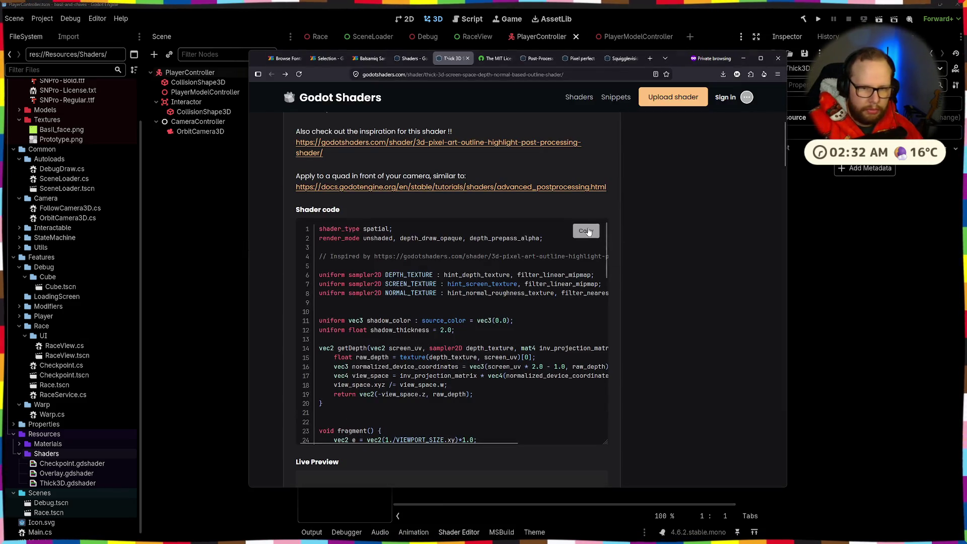
{"action": "key", "text": "alt+Tab"}
{"action": "left_click", "coordinate": [533, 348]}
{"action": "key", "text": "ctrl+a"}
{"action": "key", "text": "ctrl+v"}
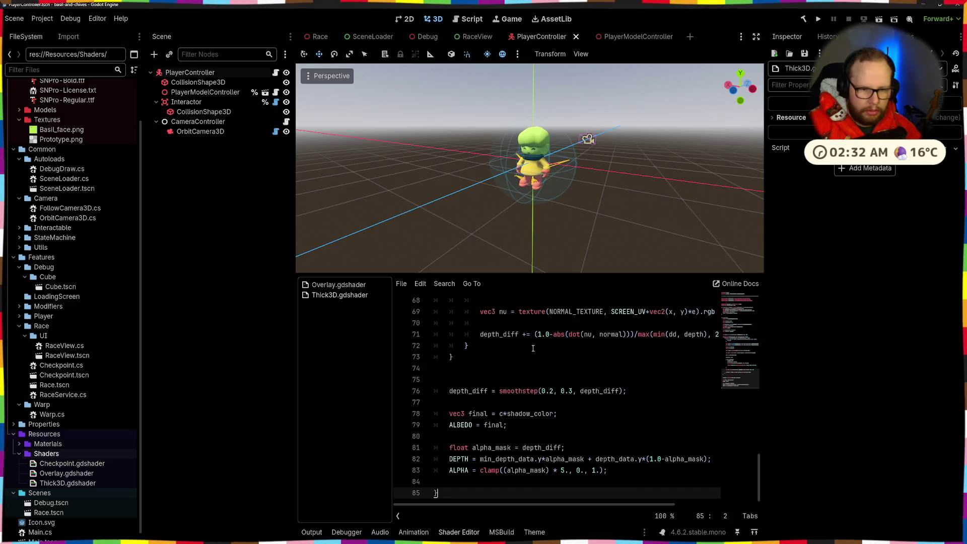
{"action": "scroll", "coordinate": [544, 358], "scroll_direction": "up", "scroll_amount": 20}
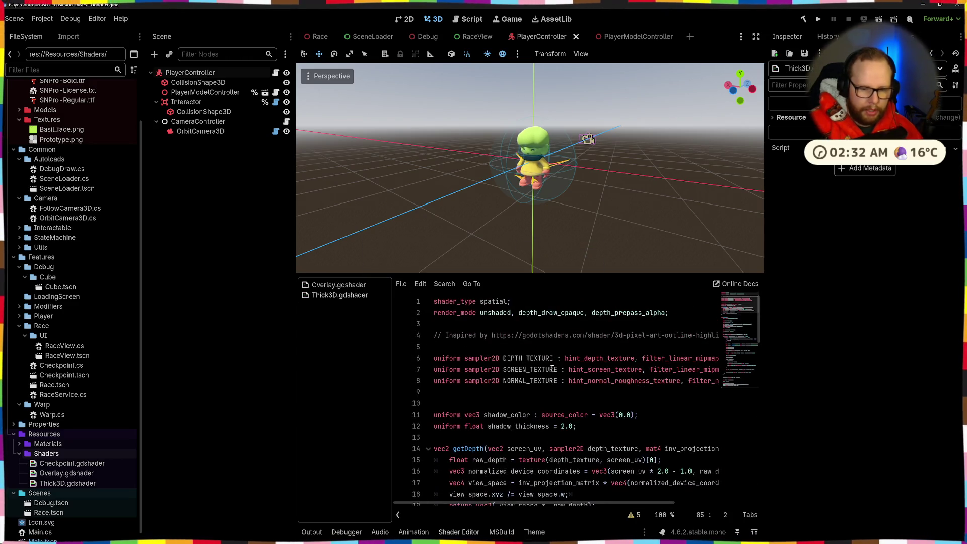
{"action": "scroll", "coordinate": [553, 370], "scroll_direction": "down", "scroll_amount": 20}
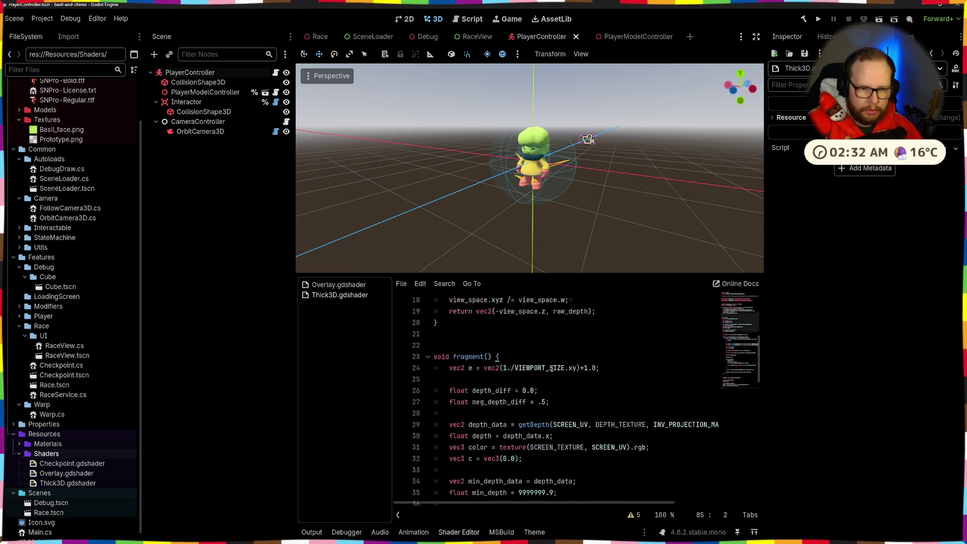
Review the shader's 5 warnings, then bring the Godot Shaders page back up
{"action": "left_click", "coordinate": [630, 515]}
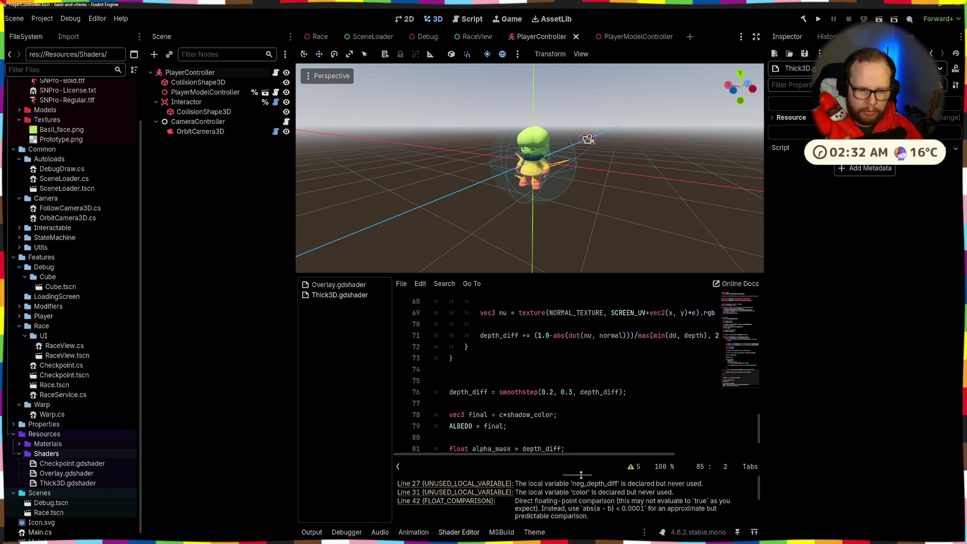
{"action": "scroll", "coordinate": [555, 383], "scroll_direction": "up", "scroll_amount": 15}
{"action": "left_click", "coordinate": [632, 466]}
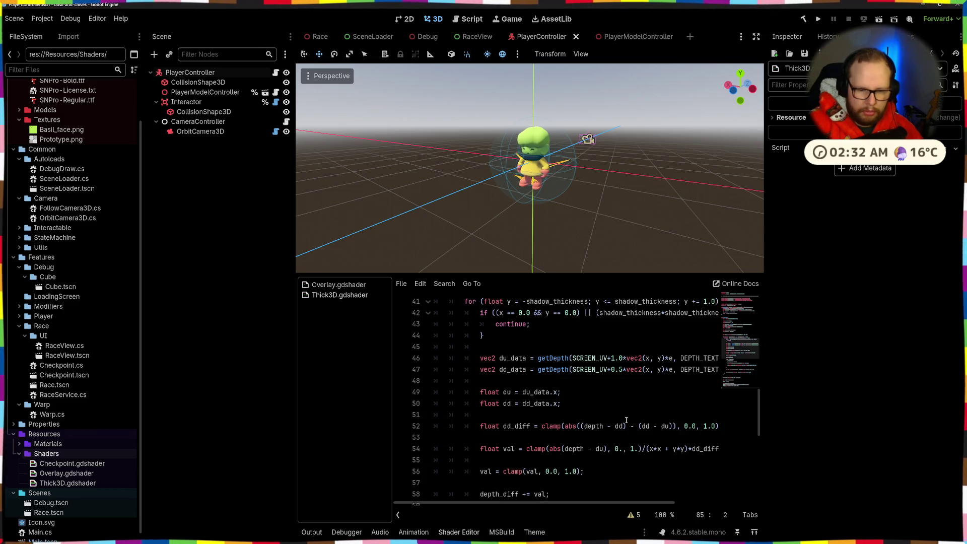
{"action": "scroll", "coordinate": [624, 418], "scroll_direction": "up", "scroll_amount": 6}
{"action": "scroll", "coordinate": [624, 418], "scroll_direction": "up", "scroll_amount": 2}
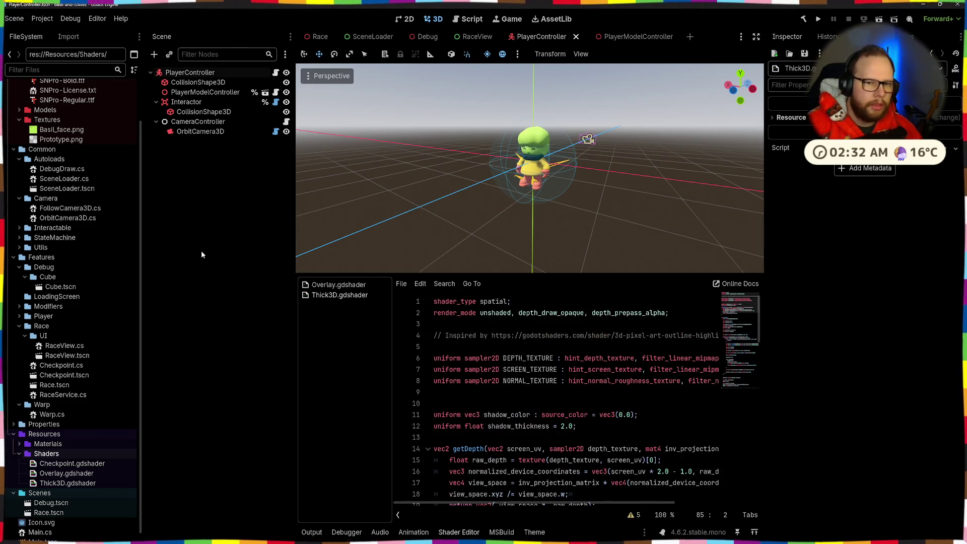
{"action": "key", "text": "alt+Tab"}
{"action": "key", "text": "alt+Tab"}
{"action": "key", "text": "alt+Tab"}
{"action": "key", "text": "Tab"}
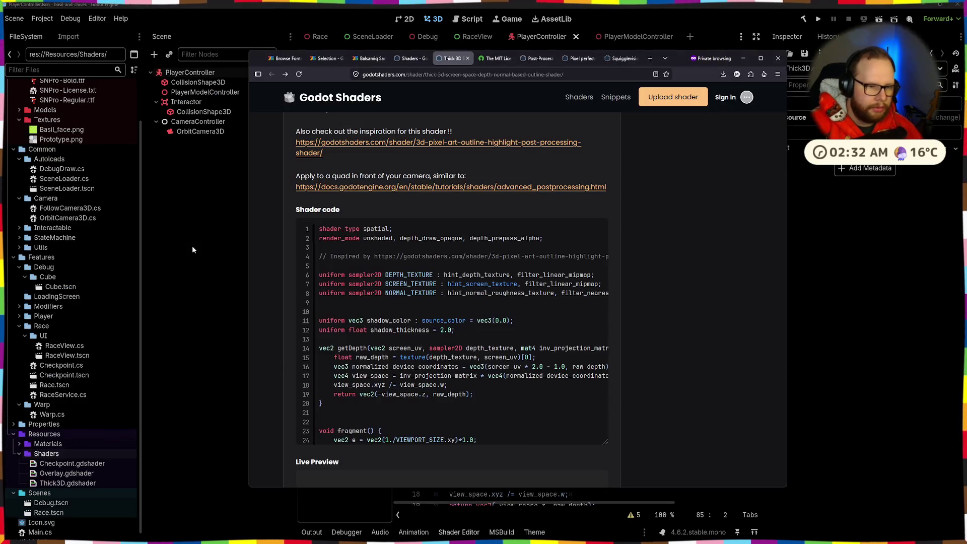
Open the advanced_postprocessing docs link in a new tab and read through it
{"action": "middle_click", "coordinate": [451, 187]}
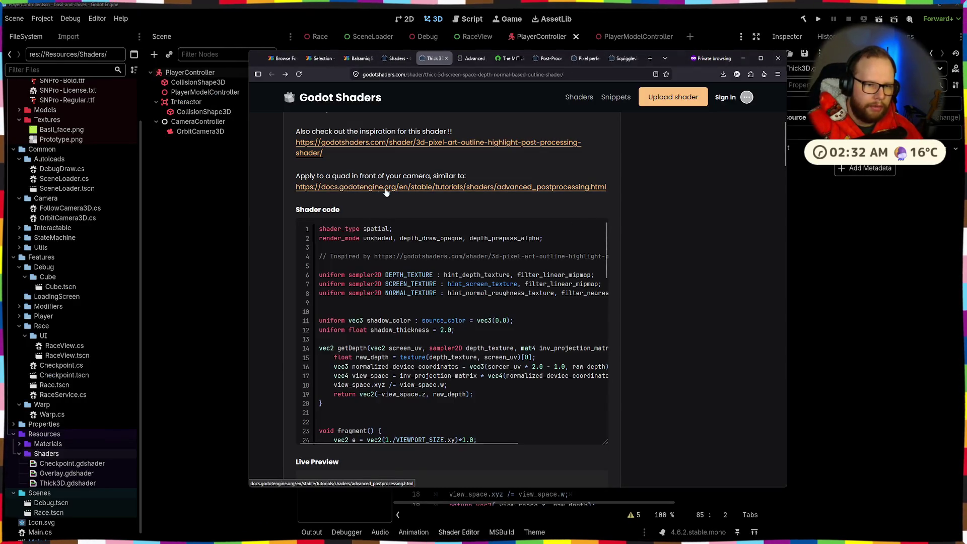
{"action": "left_click", "coordinate": [472, 59]}
{"action": "scroll", "coordinate": [547, 203], "scroll_direction": "down", "scroll_amount": 20}
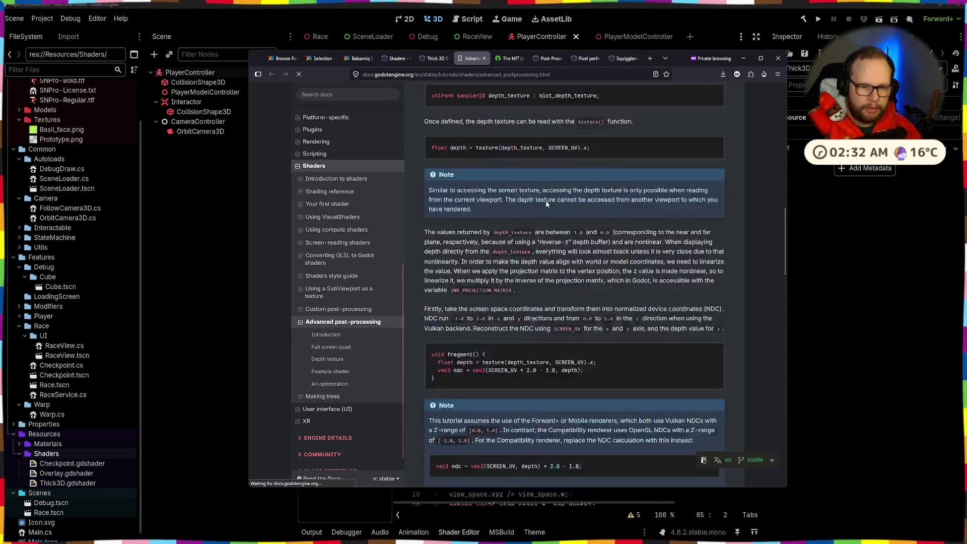
{"action": "scroll", "coordinate": [547, 203], "scroll_direction": "up", "scroll_amount": 15}
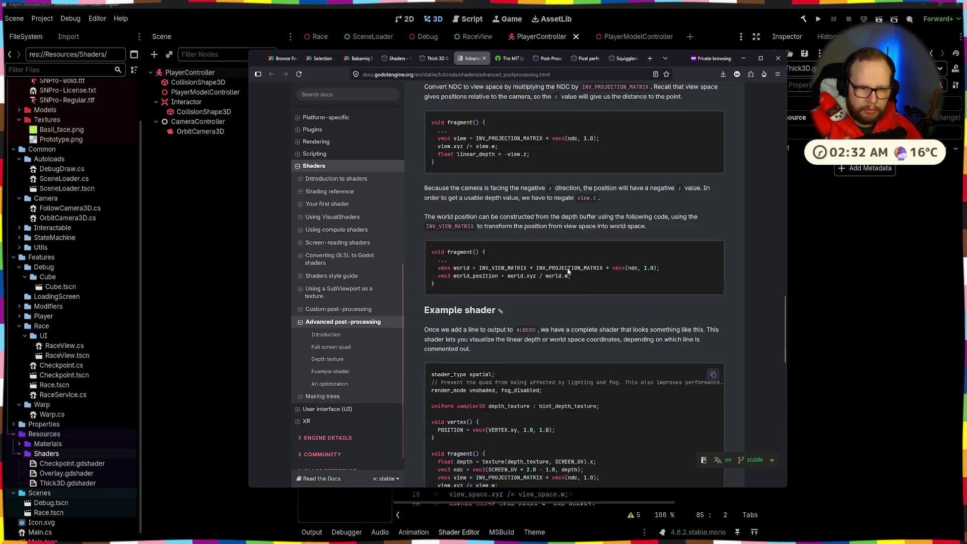
{"action": "scroll", "coordinate": [581, 299], "scroll_direction": "up", "scroll_amount": 10}
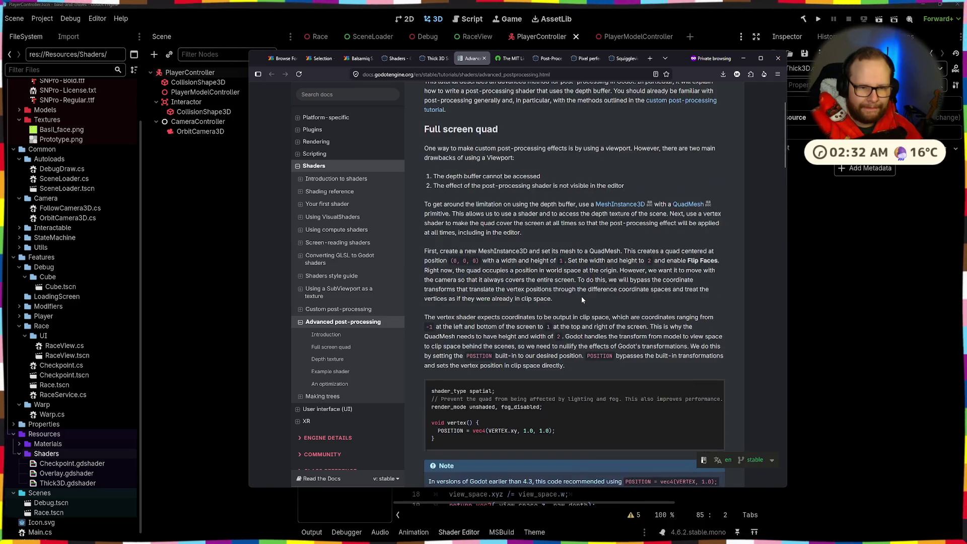
{"action": "scroll", "coordinate": [582, 297], "scroll_direction": "down", "scroll_amount": 10}
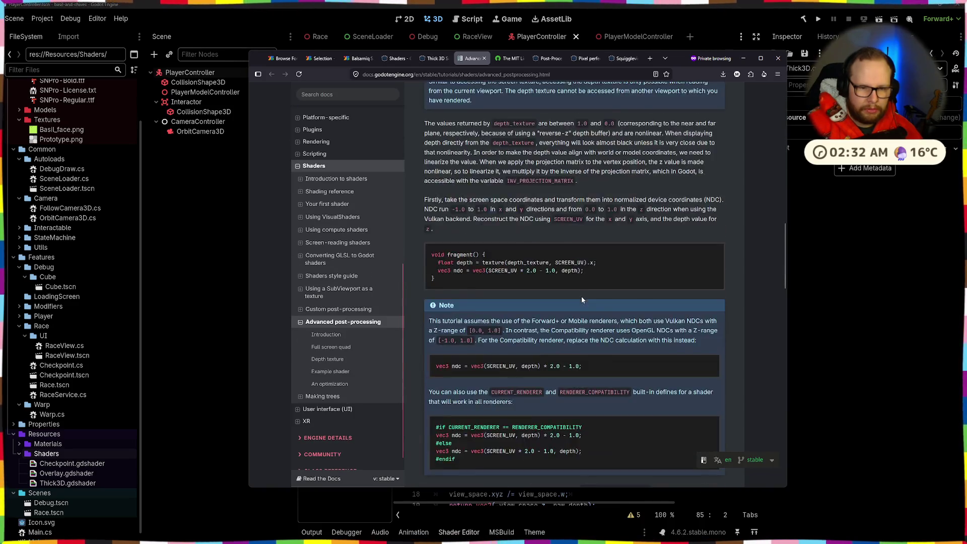
{"action": "key", "text": "alt+Tab"}
Inspect the OrbitCamera3D and CameraController nodes, then cancel a 'node' search
{"action": "left_click", "coordinate": [237, 234]}
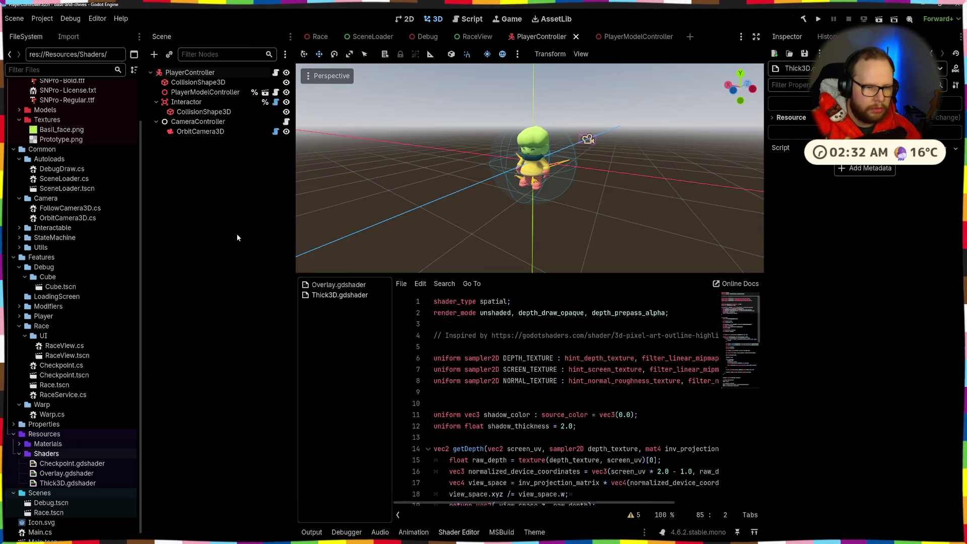
{"action": "key", "text": "alt+Tab"}
{"action": "key", "text": "alt+Tab"}
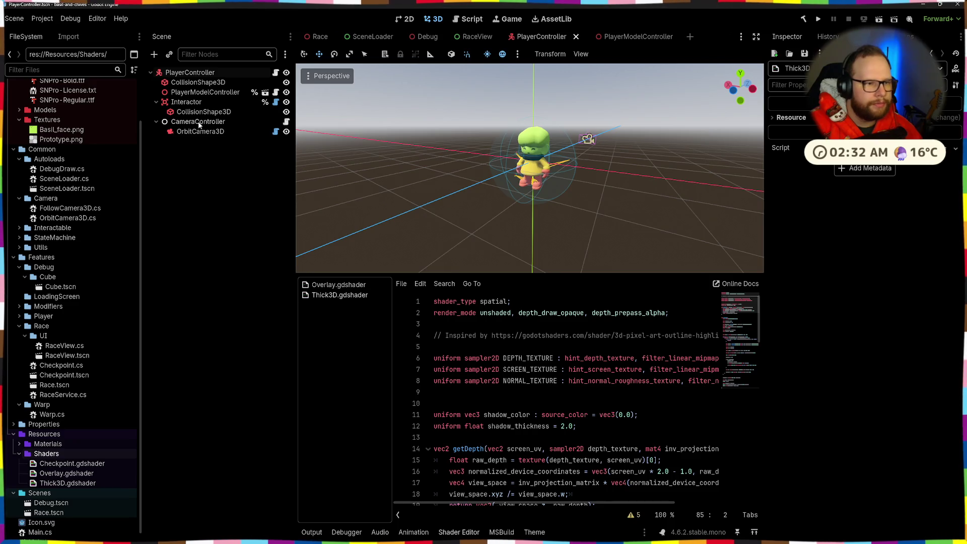
{"action": "left_click", "coordinate": [198, 132]}
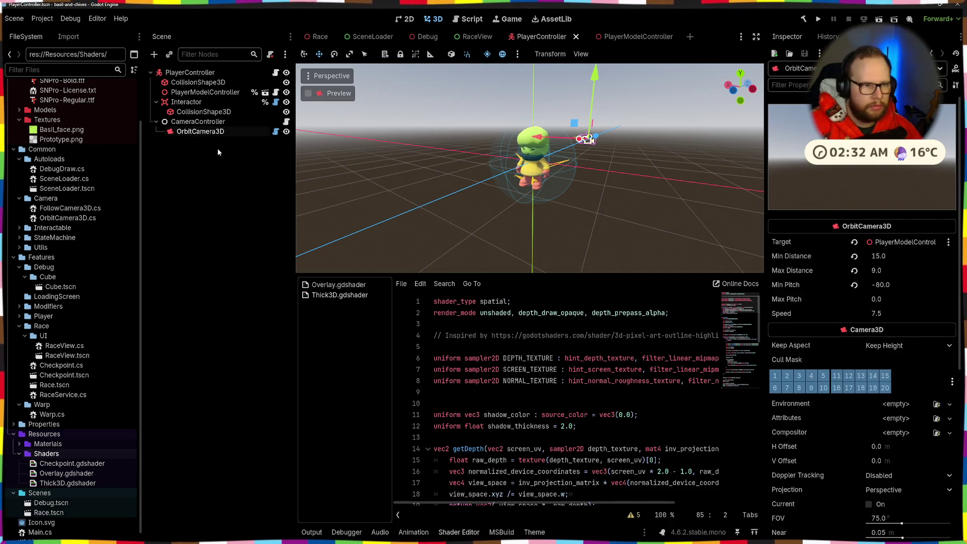
{"action": "left_click", "coordinate": [196, 123]}
{"action": "left_click", "coordinate": [199, 132]}
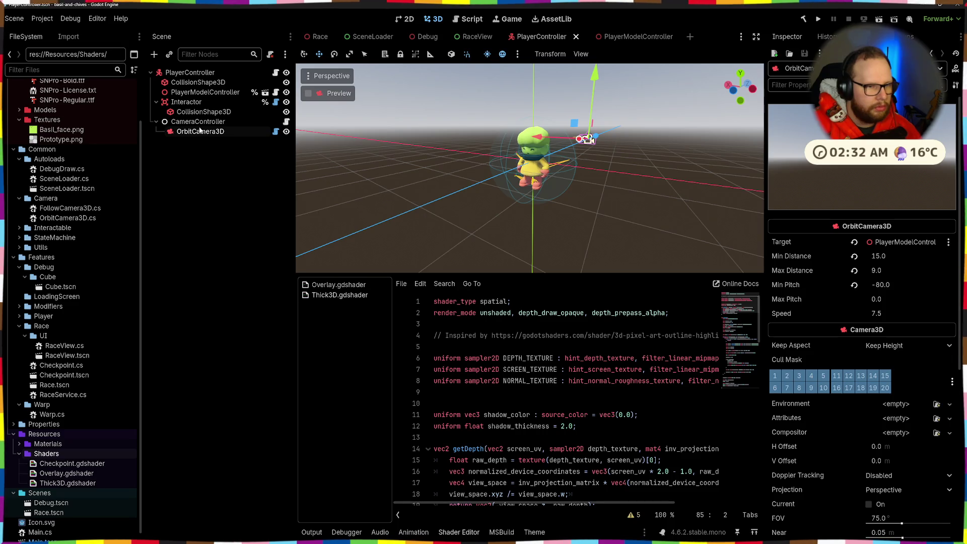
{"action": "left_click", "coordinate": [220, 159]}
{"action": "left_click", "coordinate": [217, 132]}
{"action": "left_click", "coordinate": [218, 124]}
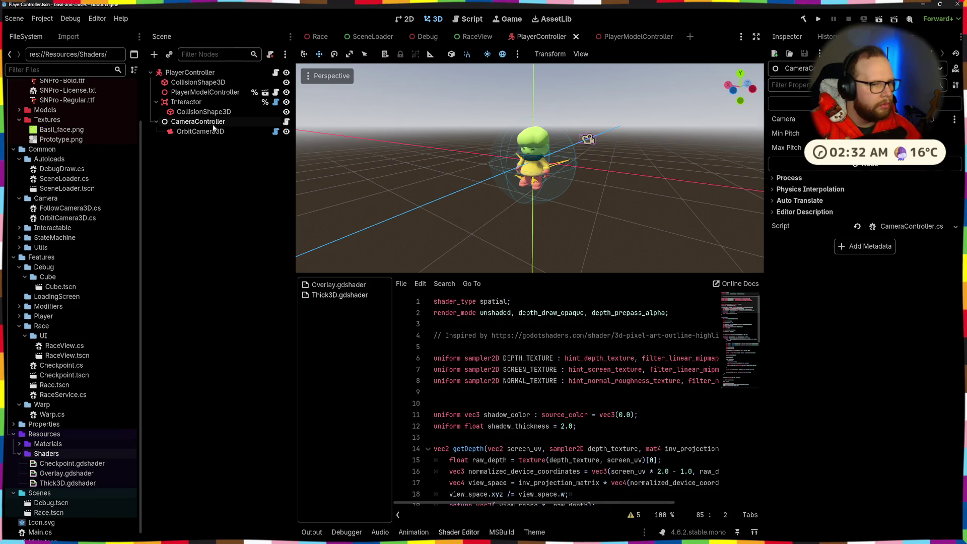
{"action": "key", "text": "ctrl+a"}
{"action": "type", "text": "node"}
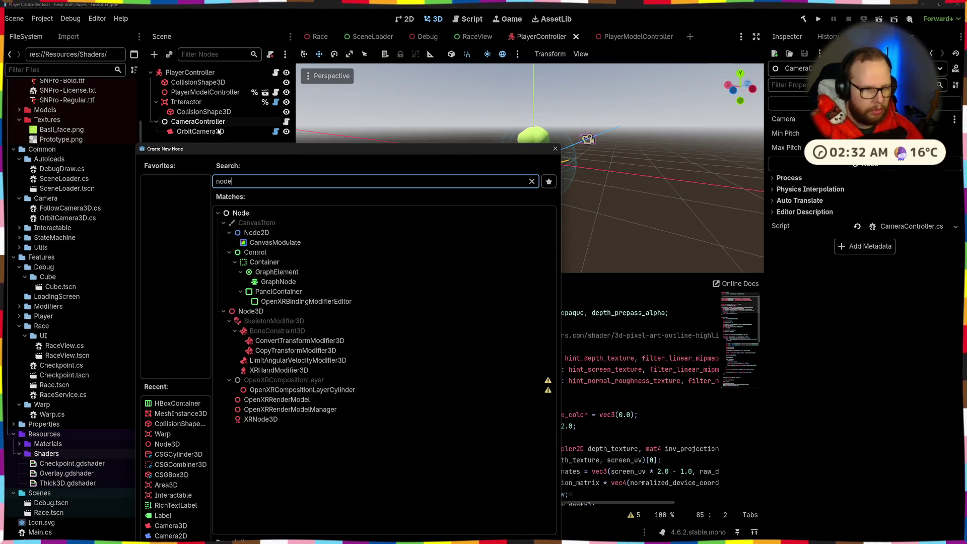
{"action": "key", "text": "Escape"}
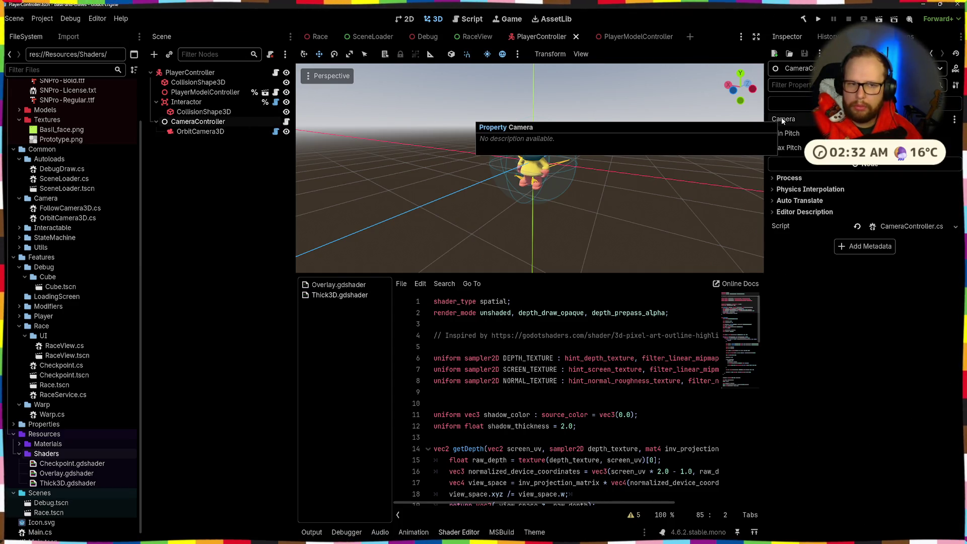
Orbit the view around the character's camera, then open Create New Node (Ctrl+A)
{"action": "left_click", "coordinate": [174, 132]}
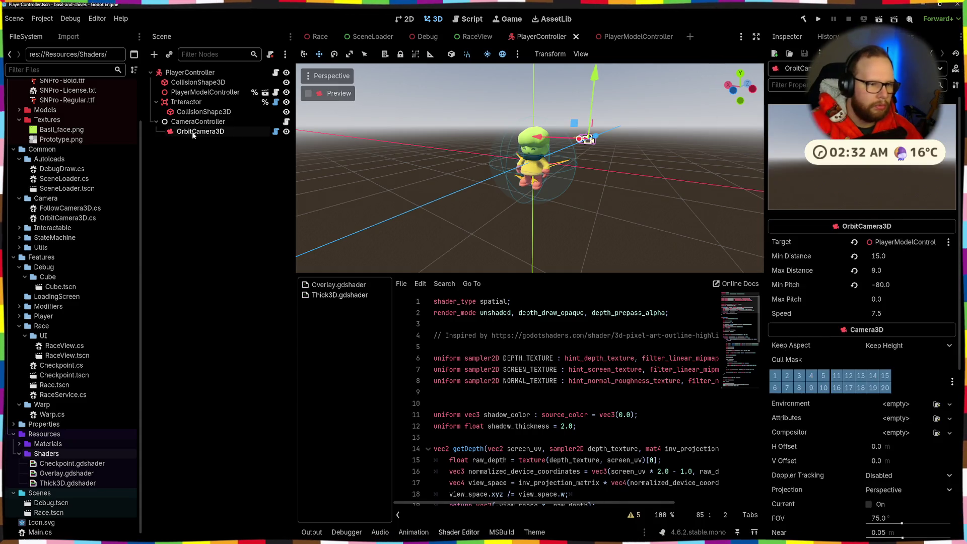
{"action": "left_click_drag", "start_coordinate": [554, 138], "coordinate": [637, 157]}
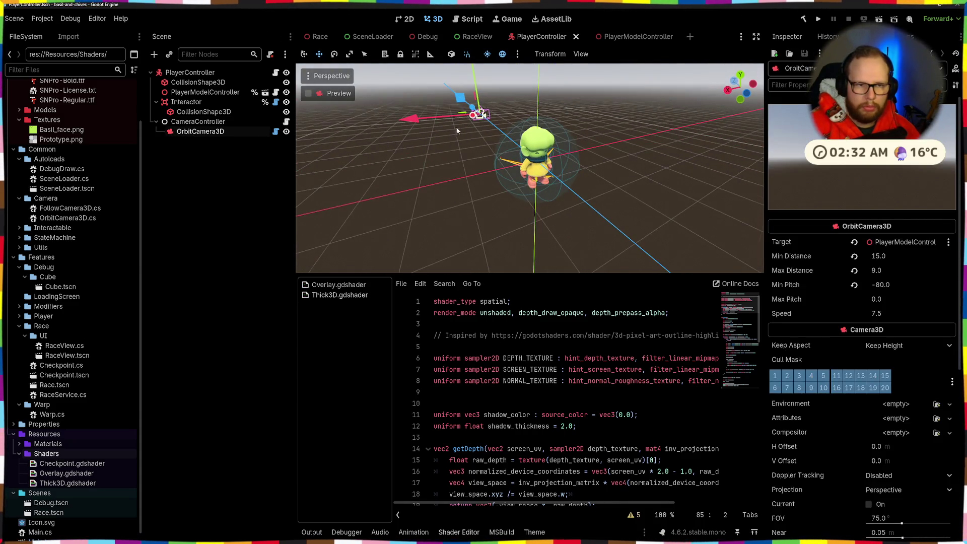
{"action": "scroll", "coordinate": [457, 131], "scroll_direction": "down", "scroll_amount": 3}
{"action": "mouse_move", "coordinate": [457, 131]}
{"action": "left_mouse_down"}
{"action": "mouse_move", "coordinate": [552, 142]}
{"action": "mouse_move", "coordinate": [553, 162]}
{"action": "left_mouse_up"}
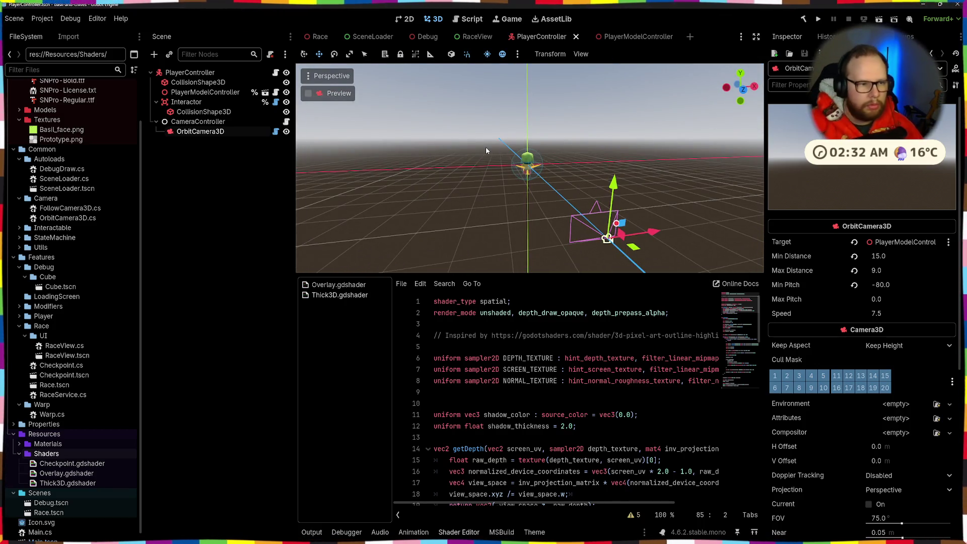
{"action": "left_click", "coordinate": [584, 191]}
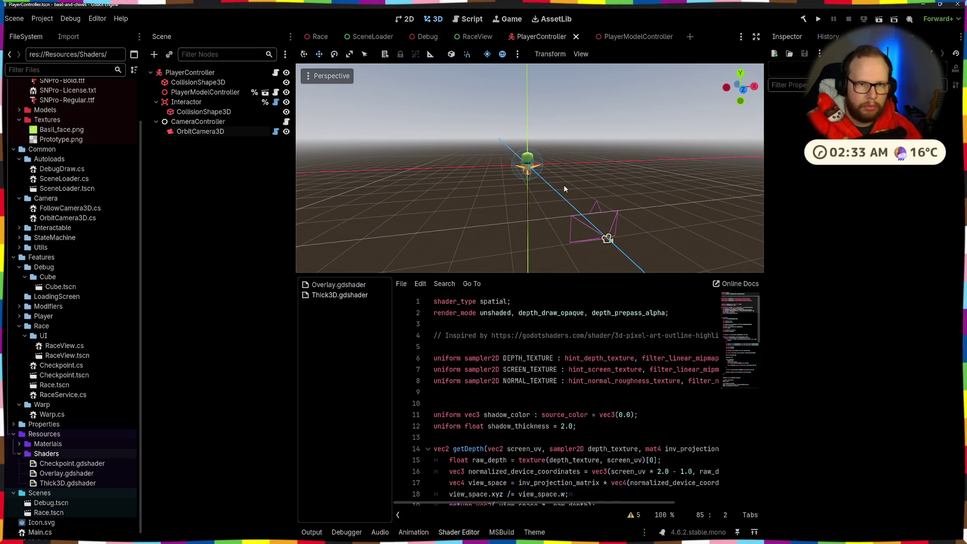
{"action": "key", "text": "ctrl+a"}
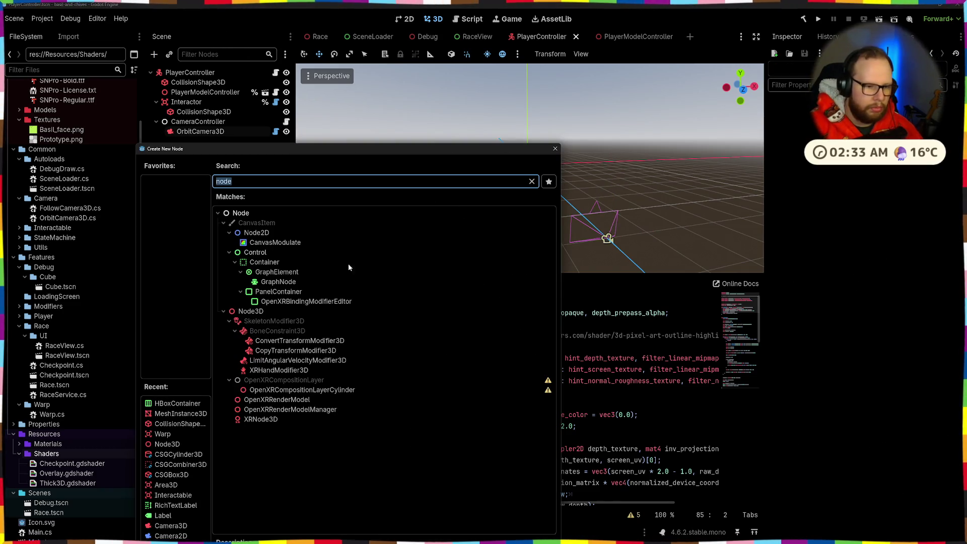
Add a MeshInstance3D with a new QuadMesh and move it along the Z axis
{"action": "type", "text": "mesh"}
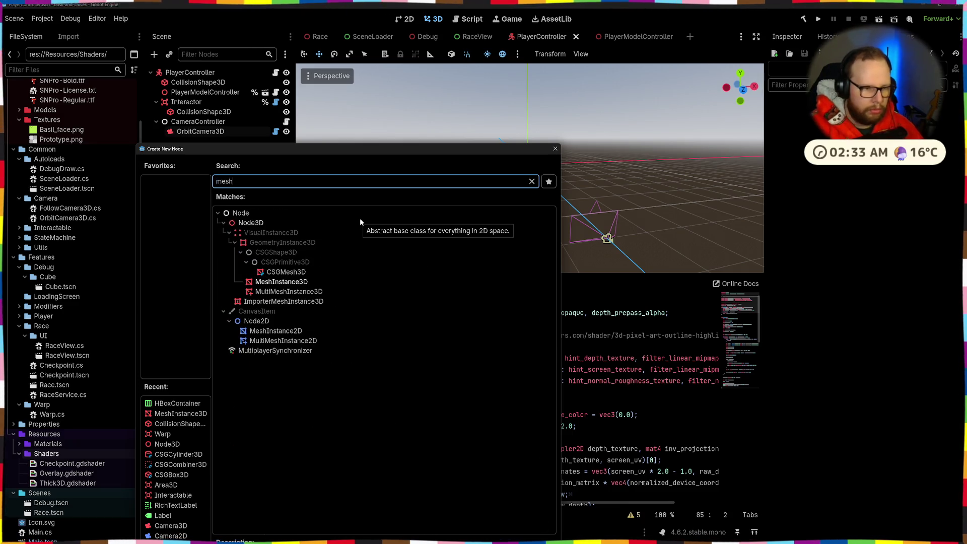
{"action": "key", "text": "Return"}
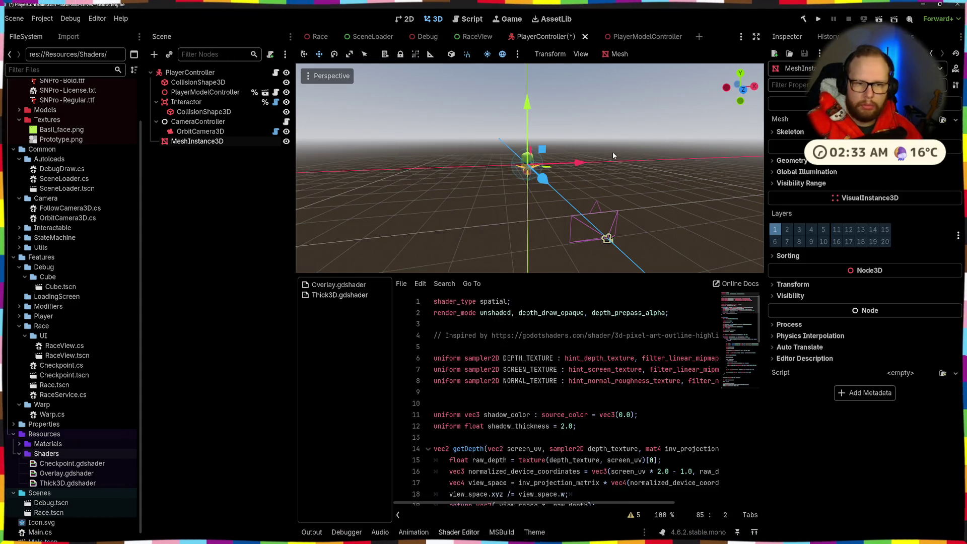
{"action": "left_click", "coordinate": [897, 120]}
{"action": "left_click", "coordinate": [902, 219]}
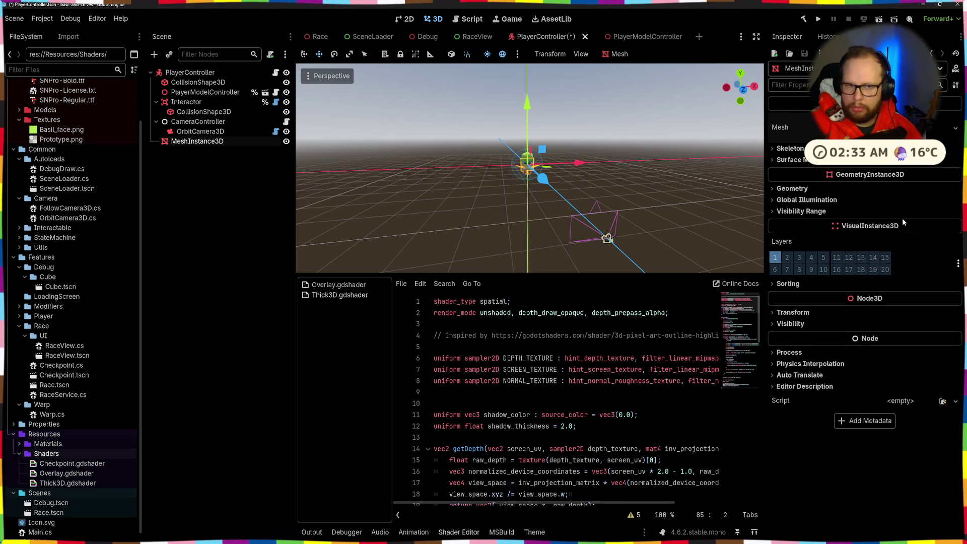
{"action": "left_click_drag", "start_coordinate": [575, 180], "coordinate": [658, 202]}
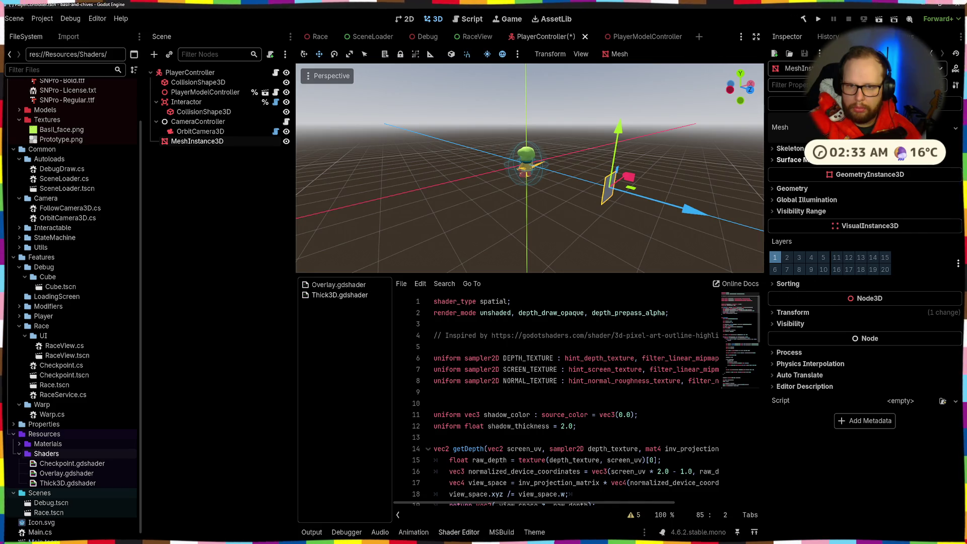
Give the quad a new ShaderMaterial override that uses Thick3D.gdshader
{"action": "left_click", "coordinate": [792, 189]}
{"action": "left_click", "coordinate": [902, 201]}
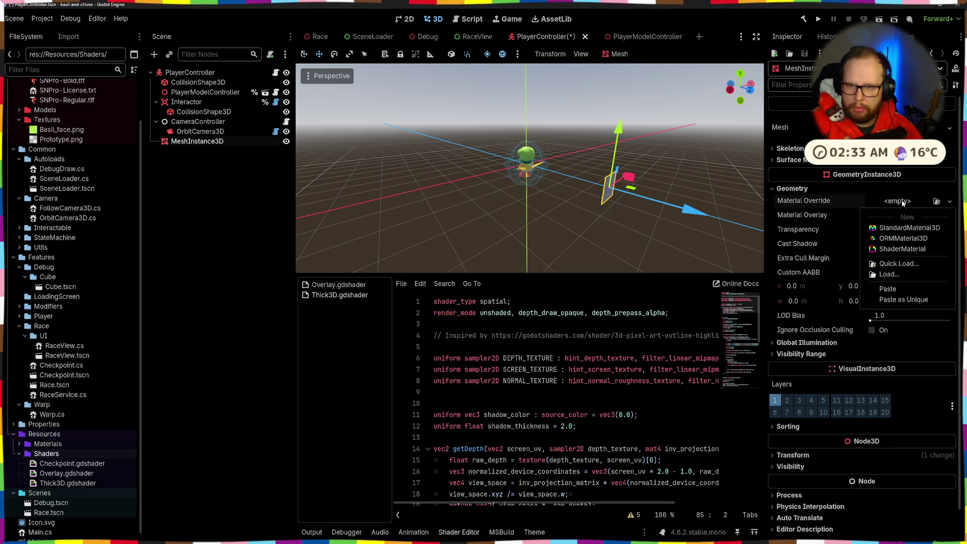
{"action": "left_click", "coordinate": [898, 249]}
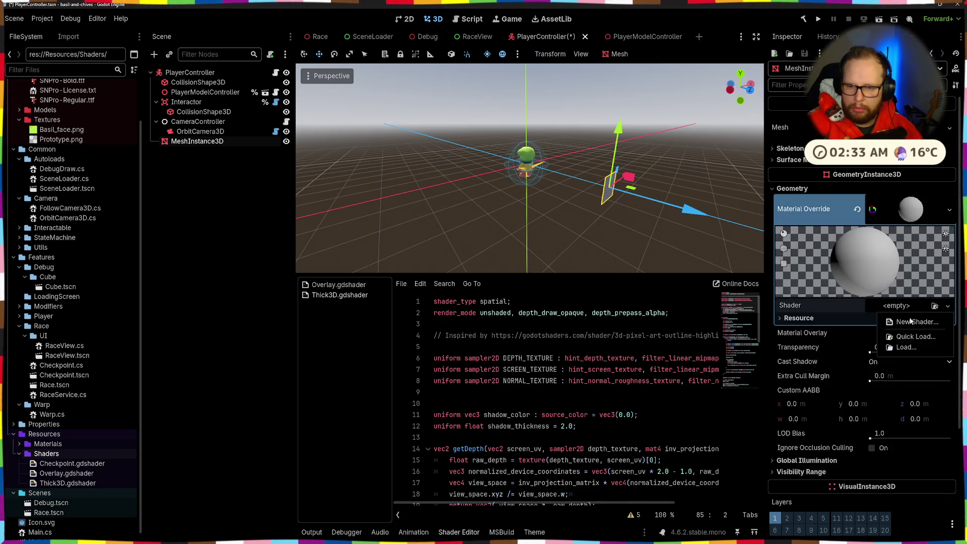
{"action": "left_click", "coordinate": [935, 305]}
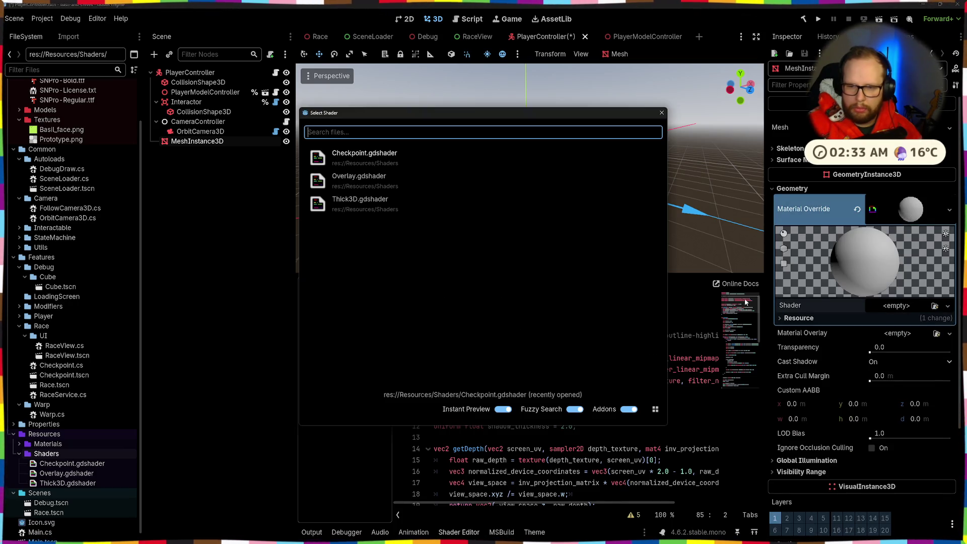
{"action": "double_click", "coordinate": [362, 202]}
Move the quad further right and down, then select OrbitCamera3D
{"action": "mouse_move", "coordinate": [624, 201]}
{"action": "left_mouse_down"}
{"action": "mouse_move", "coordinate": [700, 207]}
{"action": "mouse_move", "coordinate": [648, 202]}
{"action": "mouse_move", "coordinate": [665, 221]}
{"action": "mouse_move", "coordinate": [584, 212]}
{"action": "mouse_move", "coordinate": [600, 189]}
{"action": "left_mouse_up"}
{"action": "scroll", "coordinate": [502, 200], "scroll_direction": "up", "scroll_amount": 3}
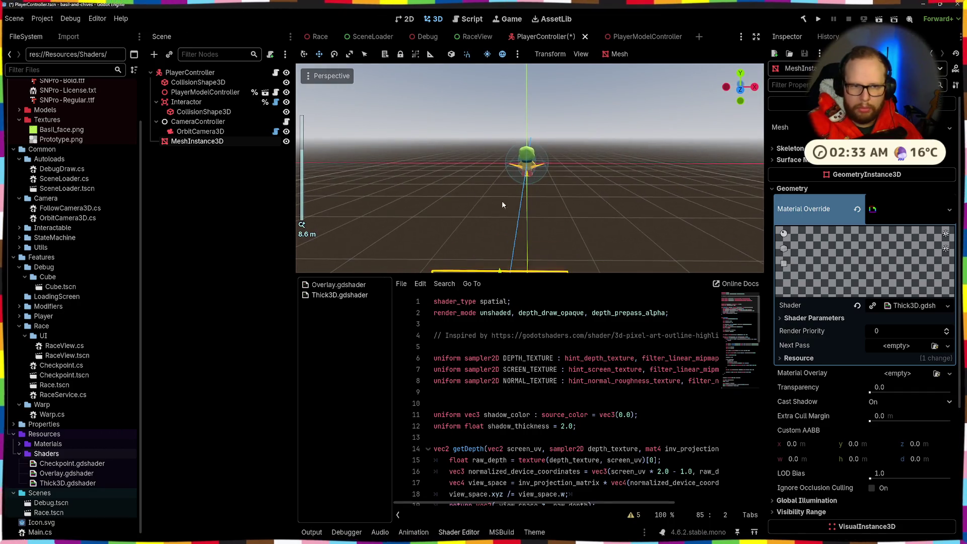
{"action": "scroll", "coordinate": [422, 196], "scroll_direction": "down", "scroll_amount": 3}
{"action": "left_click", "coordinate": [422, 196]}
{"action": "left_click", "coordinate": [200, 131]}
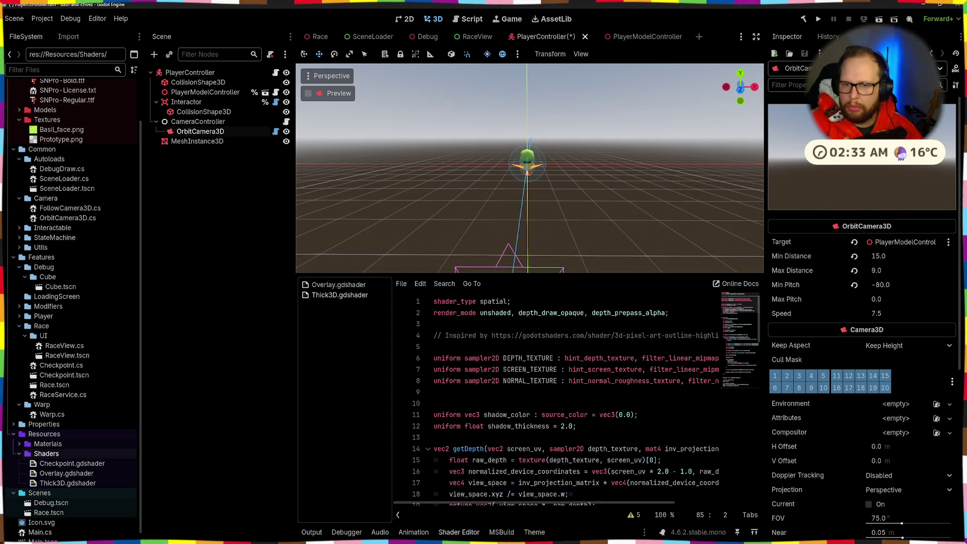
Lighten the Thick3D Shadow Color from black to dark grey 2d2d2d
{"action": "left_click", "coordinate": [190, 142]}
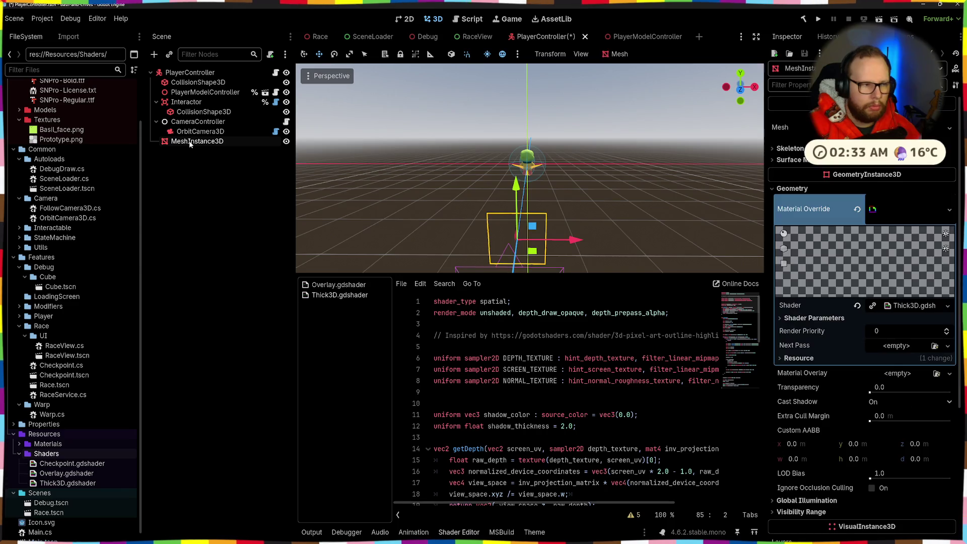
{"action": "left_click", "coordinate": [893, 319]}
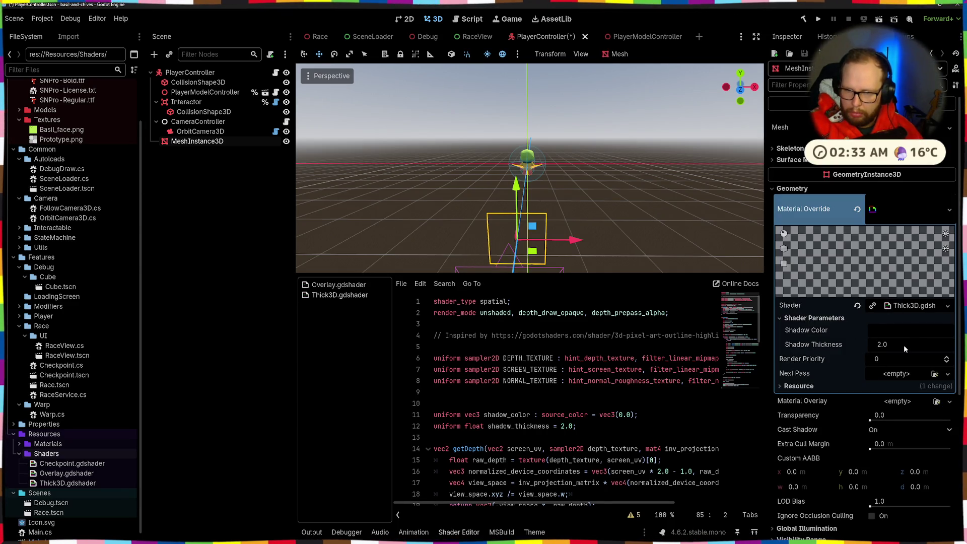
{"action": "left_click", "coordinate": [897, 331]}
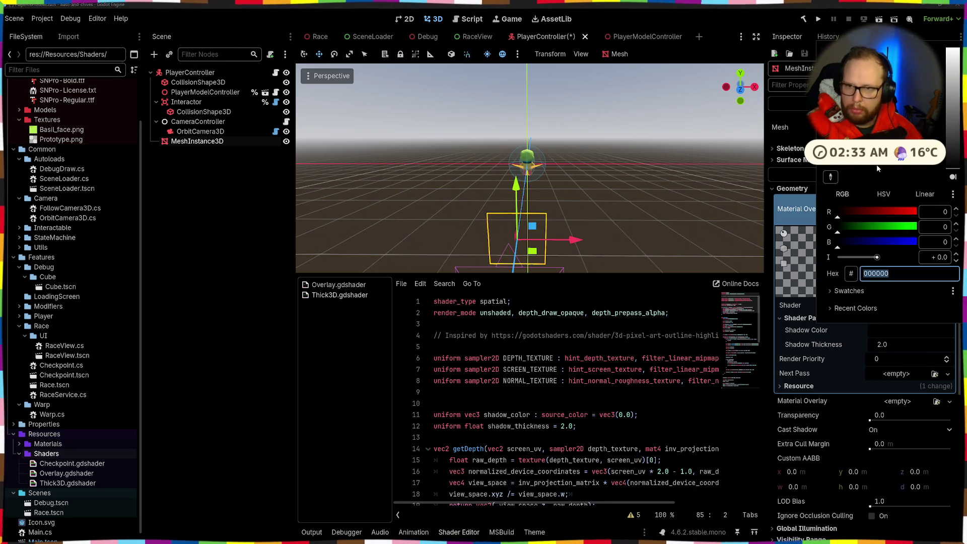
{"action": "left_click_drag", "start_coordinate": [954, 167], "coordinate": [955, 149]}
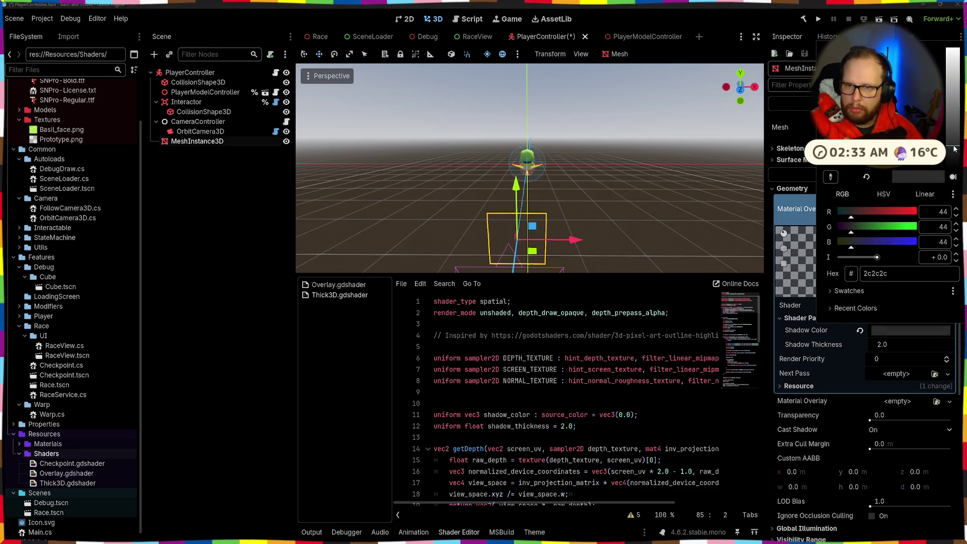
{"action": "left_click", "coordinate": [667, 227]}
Reparent OrbitCamera3D under MeshInstance3D in the Scene dock
{"action": "left_click", "coordinate": [561, 219]}
{"action": "left_click_drag", "start_coordinate": [561, 219], "coordinate": [619, 223]}
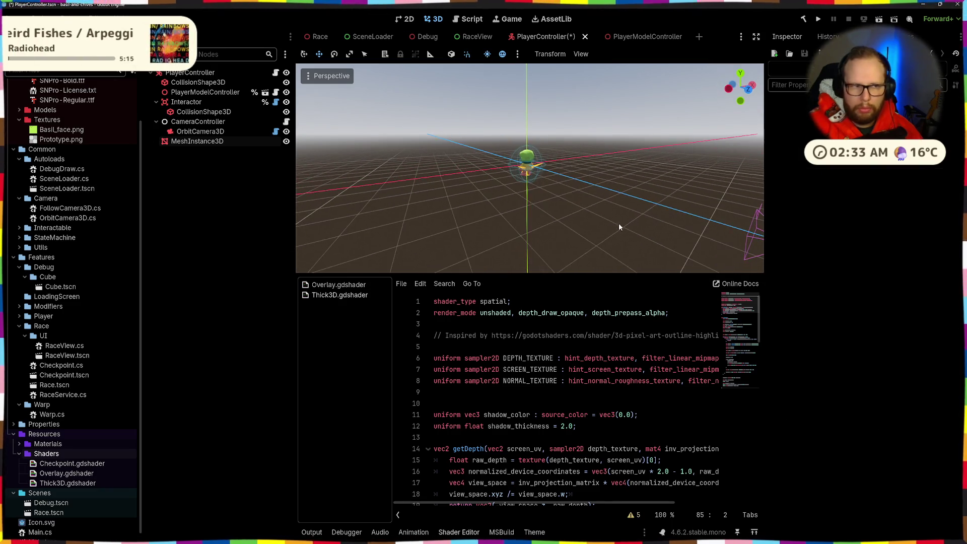
{"action": "left_click", "coordinate": [199, 141]}
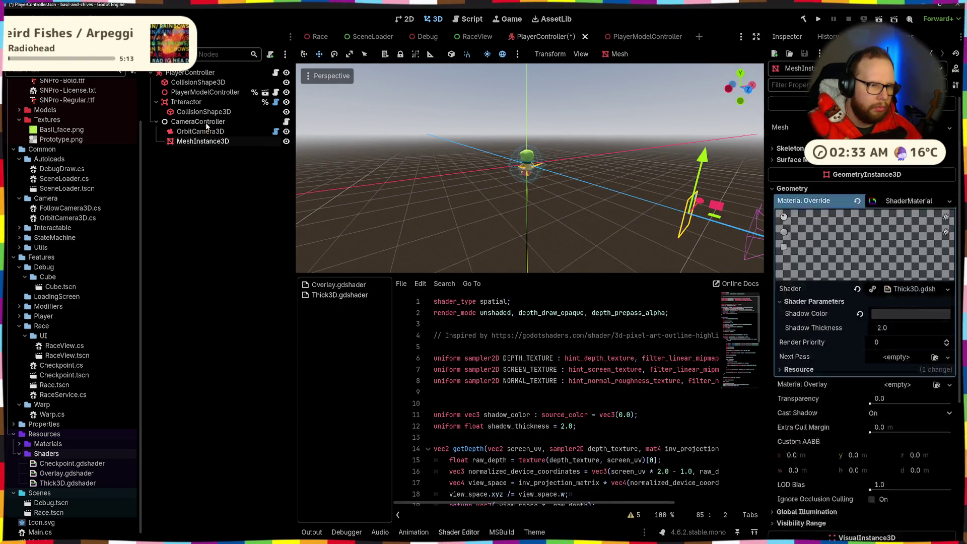
{"action": "left_click_drag", "start_coordinate": [202, 132], "coordinate": [203, 142]}
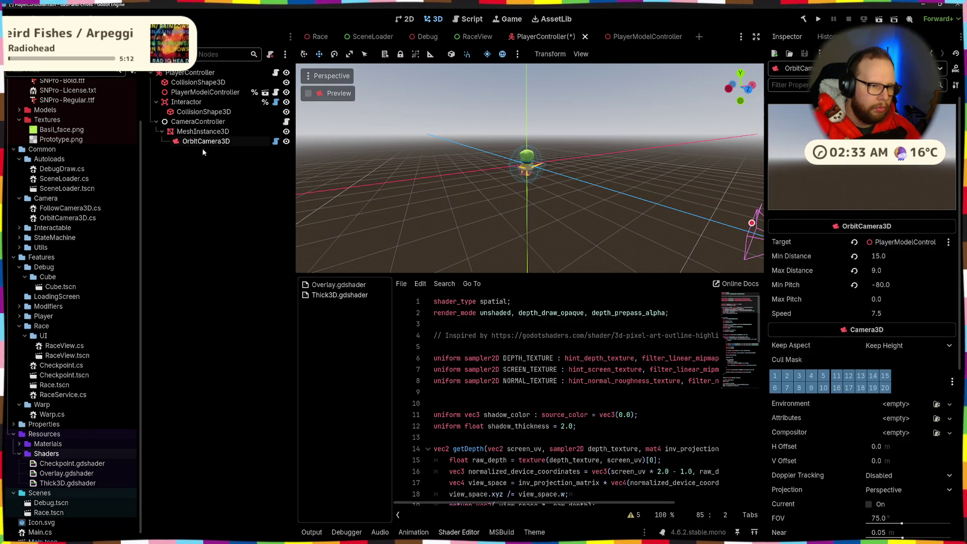
{"action": "left_click", "coordinate": [200, 175]}
{"action": "scroll", "coordinate": [610, 188], "scroll_direction": "down", "scroll_amount": 3}
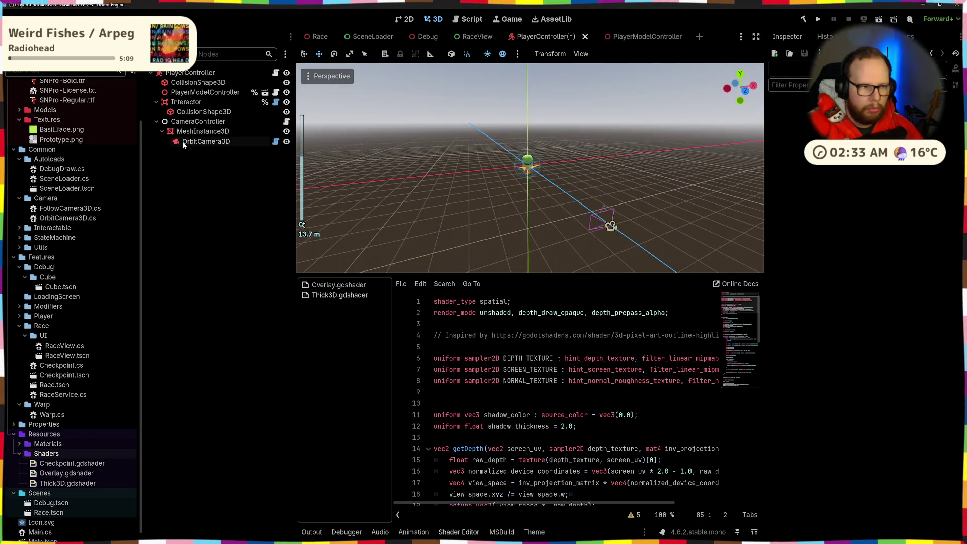
Save and run the game, then stop it with F8
{"action": "left_click", "coordinate": [200, 133]}
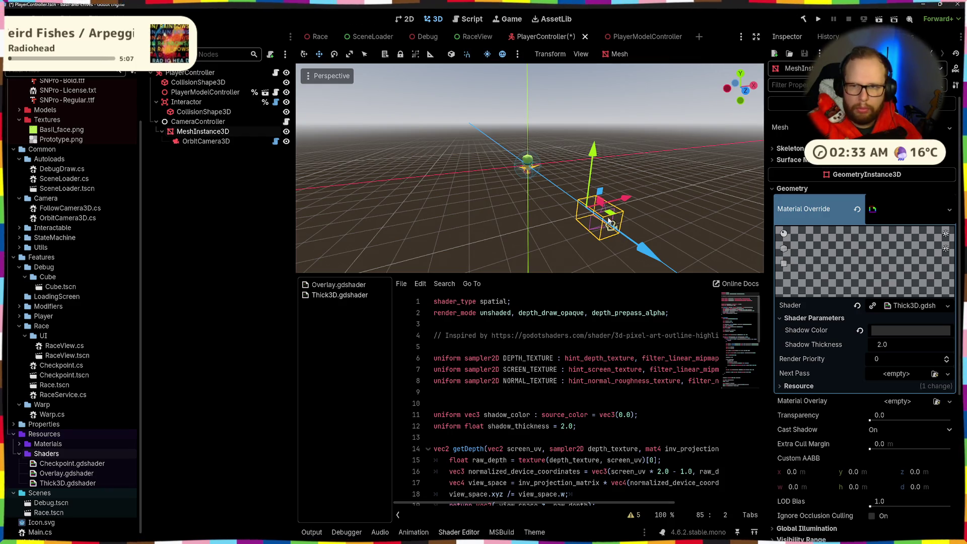
{"action": "left_click", "coordinate": [820, 19]}
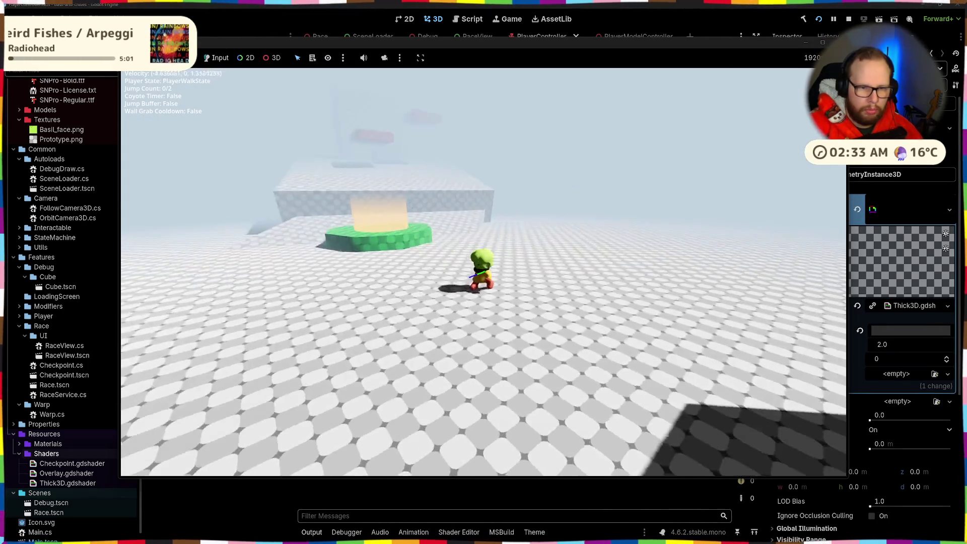
{"action": "key", "text": "F8"}
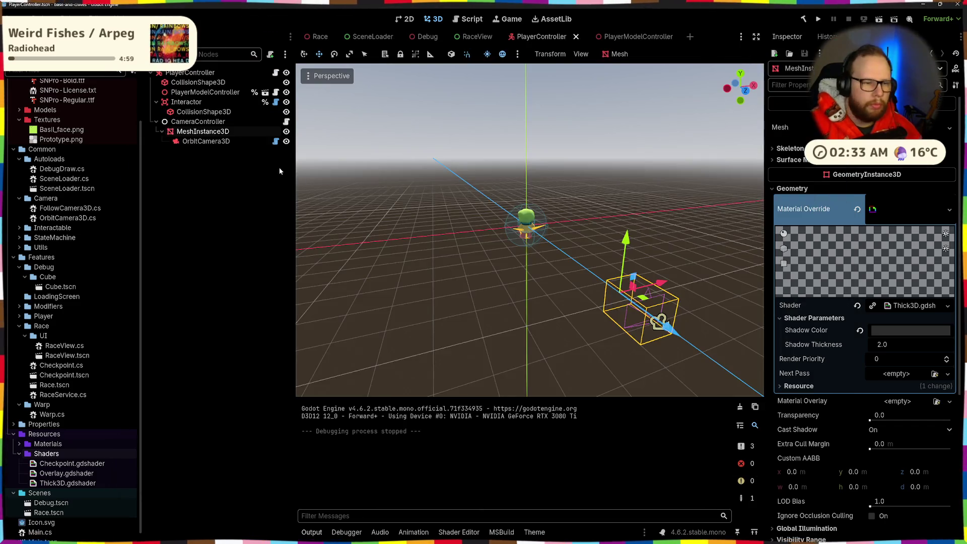
Open CameraController's script in Visual Studio via OrbitCamera3D's script icon
{"action": "left_click", "coordinate": [221, 172]}
{"action": "left_click", "coordinate": [195, 142]}
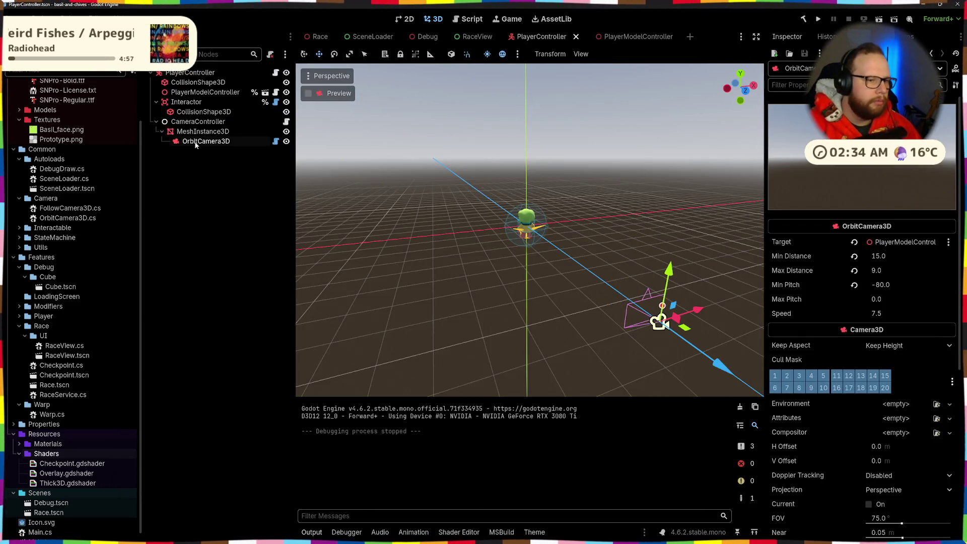
{"action": "left_click", "coordinate": [285, 123]}
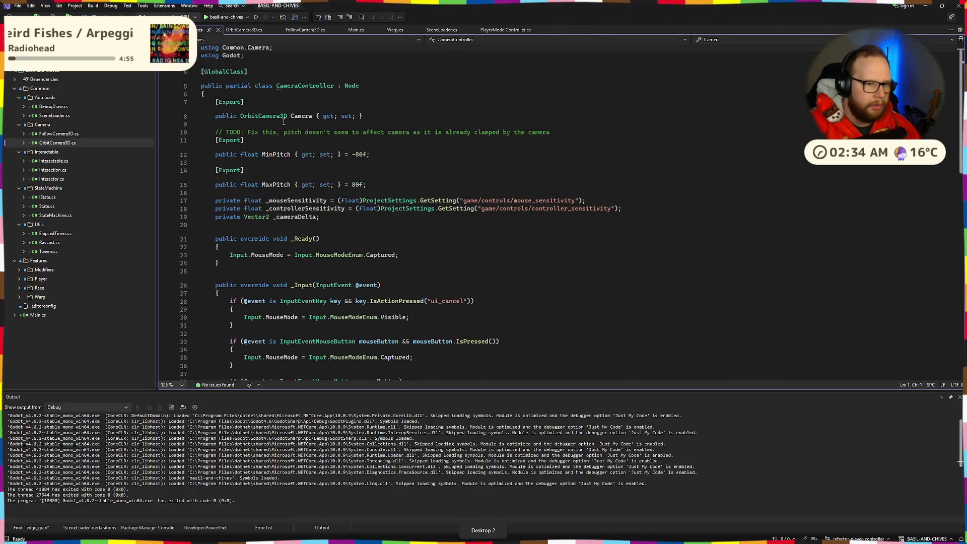
Select the OrbitCamera3D type name on line 8 and get back to Visual Studio's code
{"action": "double_click", "coordinate": [263, 116]}
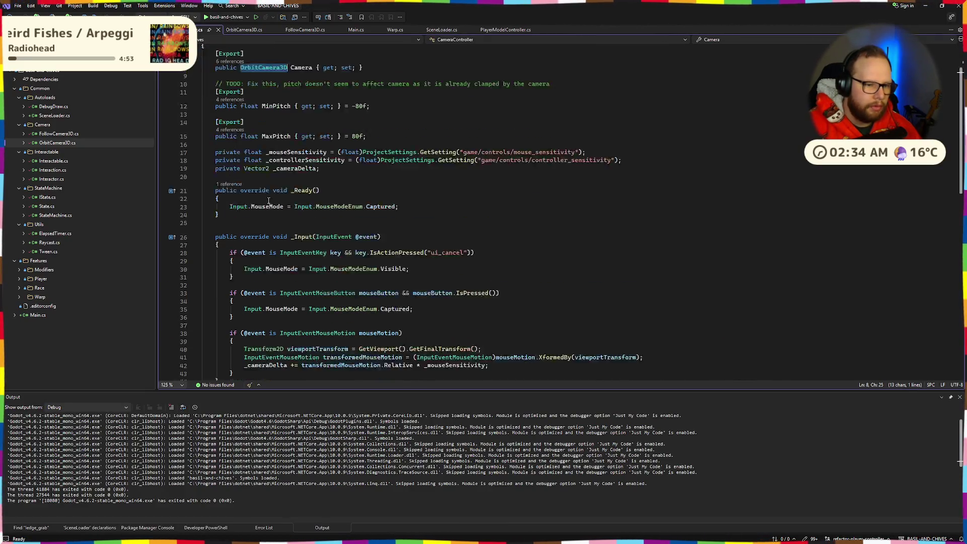
{"action": "scroll", "coordinate": [274, 202], "scroll_direction": "down", "scroll_amount": 10}
{"action": "scroll", "coordinate": [273, 203], "scroll_direction": "up", "scroll_amount": 10}
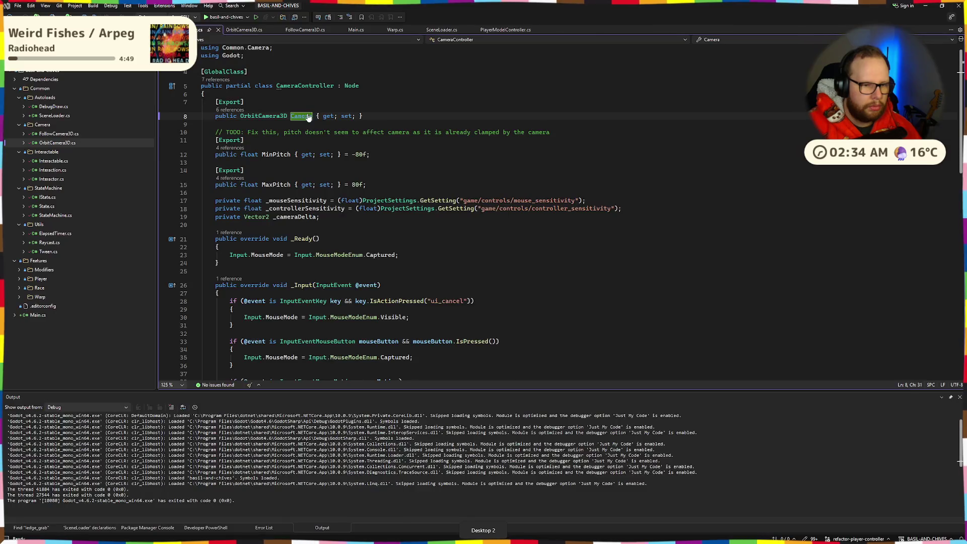
{"action": "key", "text": "alt+Tab"}
{"action": "left_click", "coordinate": [219, 250]}
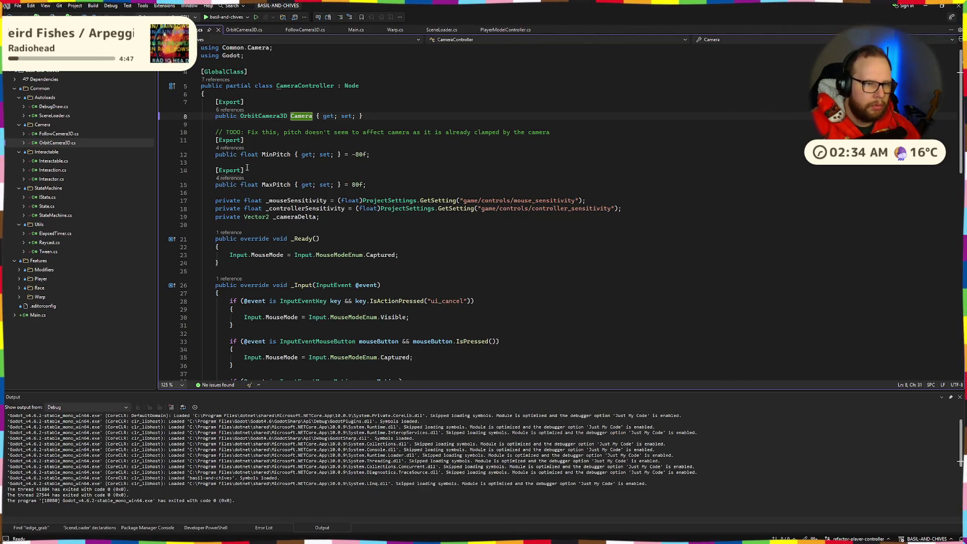
{"action": "key", "text": "alt+Tab"}
{"action": "key", "text": "super"}
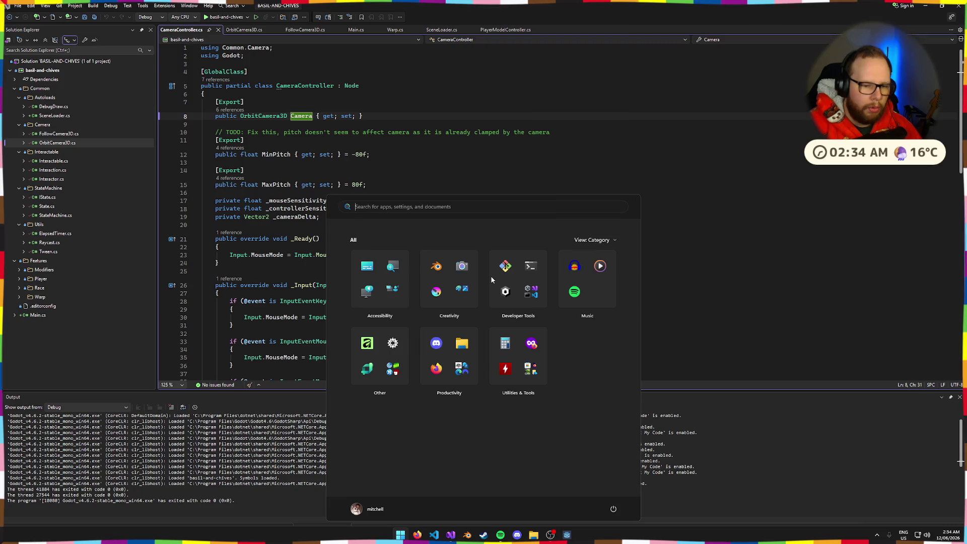
{"action": "left_click", "coordinate": [447, 137]}
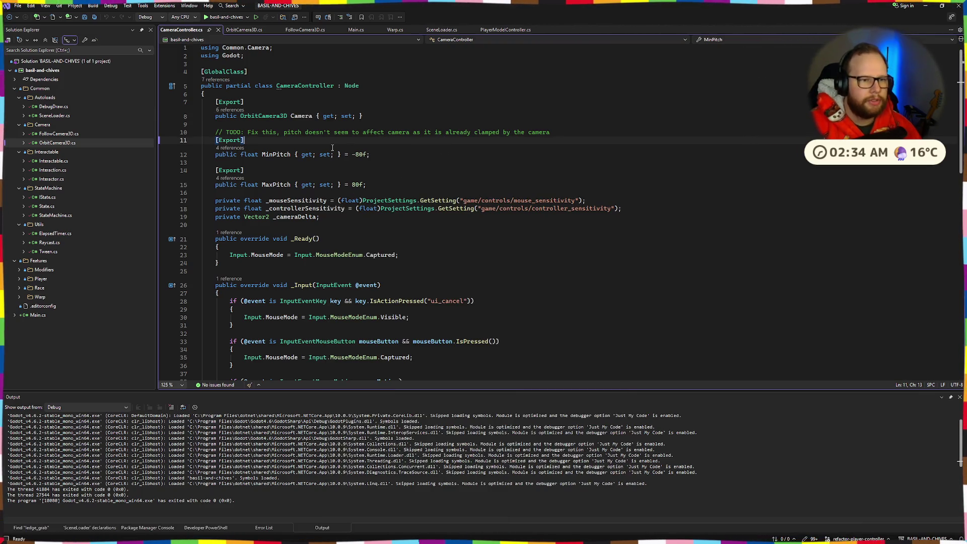
Select the pitch TODO comment together with the empty line above it
{"action": "triple_click", "coordinate": [285, 133]}
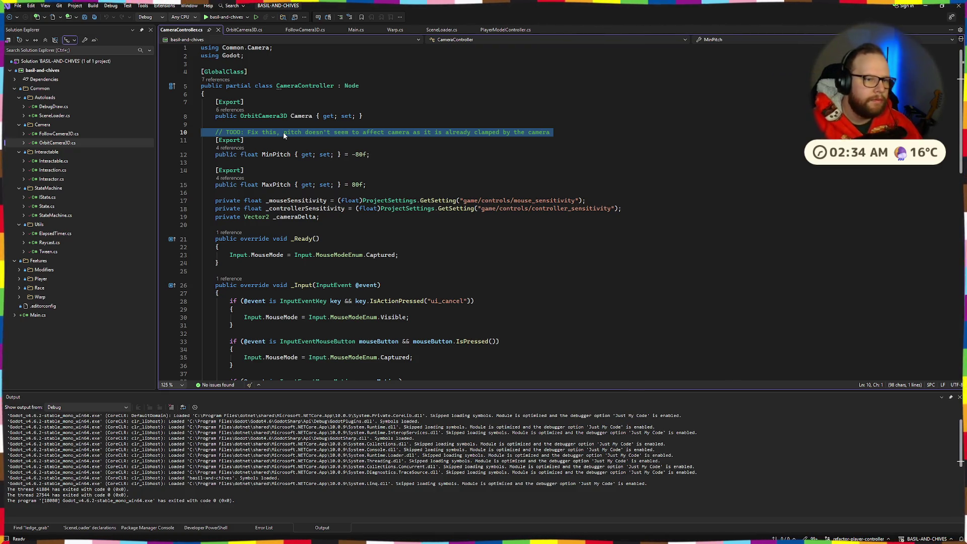
{"action": "left_click", "coordinate": [423, 114]}
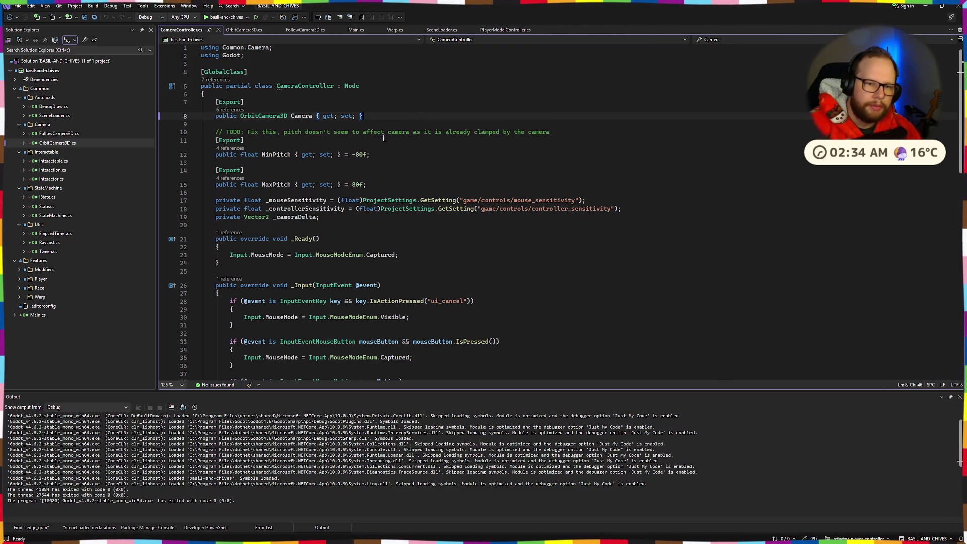
{"action": "mouse_move", "coordinate": [592, 132]}
{"action": "left_mouse_down"}
{"action": "mouse_move", "coordinate": [128, 124]}
{"action": "mouse_move", "coordinate": [142, 143]}
{"action": "left_mouse_up"}
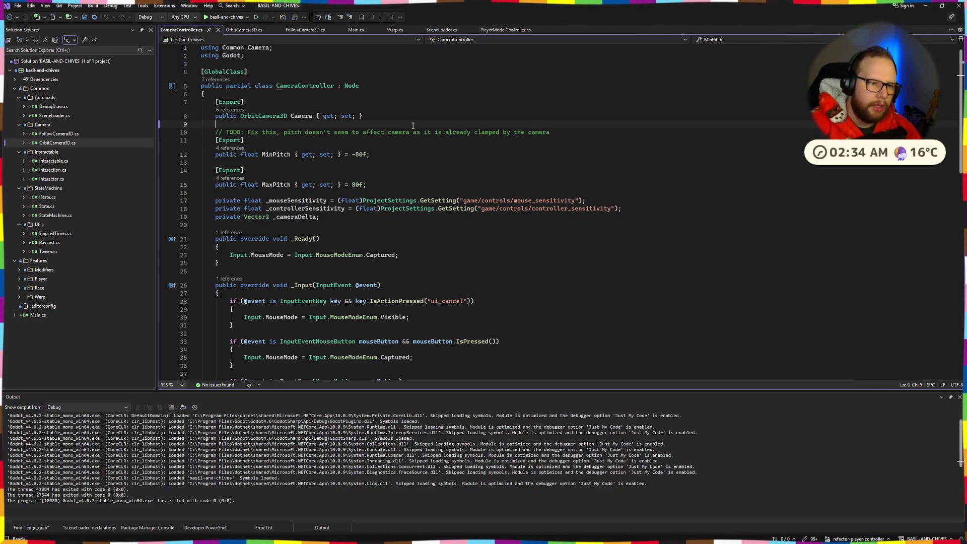
{"action": "scroll", "coordinate": [413, 125], "scroll_direction": "down", "scroll_amount": 4}
{"action": "scroll", "coordinate": [405, 126], "scroll_direction": "down", "scroll_amount": 6}
{"action": "scroll", "coordinate": [388, 176], "scroll_direction": "up", "scroll_amount": 7}
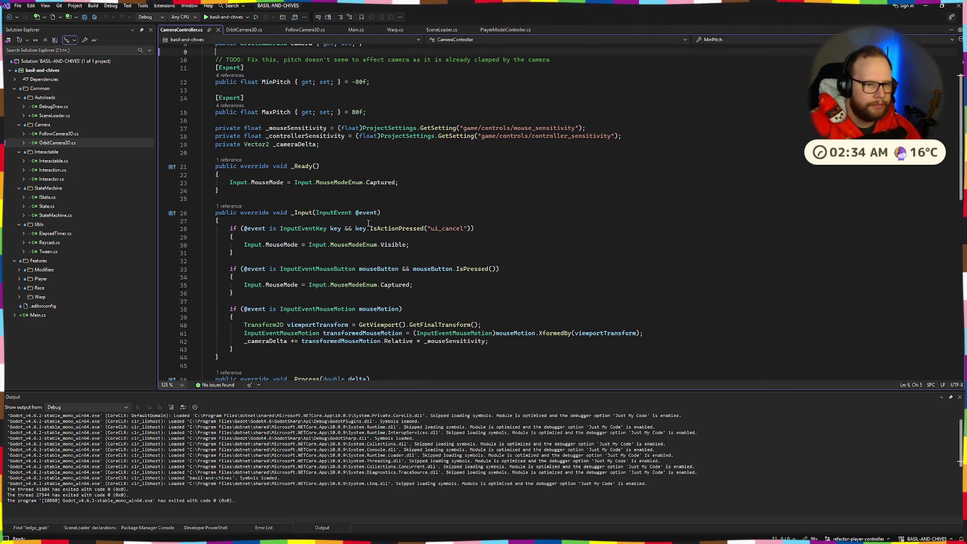
{"action": "scroll", "coordinate": [373, 224], "scroll_direction": "down", "scroll_amount": 4}
Rename the _Process override on line 46 to _PhysicsProcess
{"action": "left_click", "coordinate": [295, 235]}
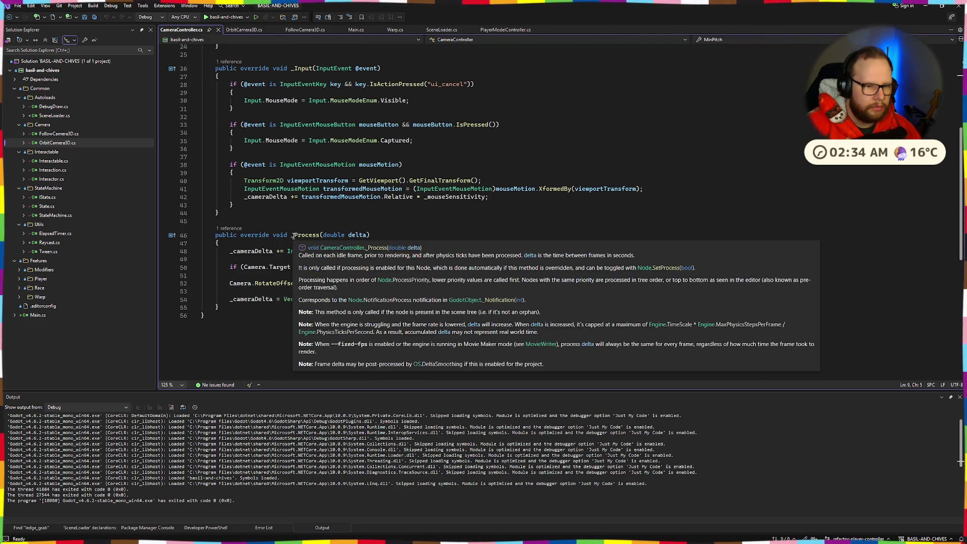
{"action": "type", "text": "P"}
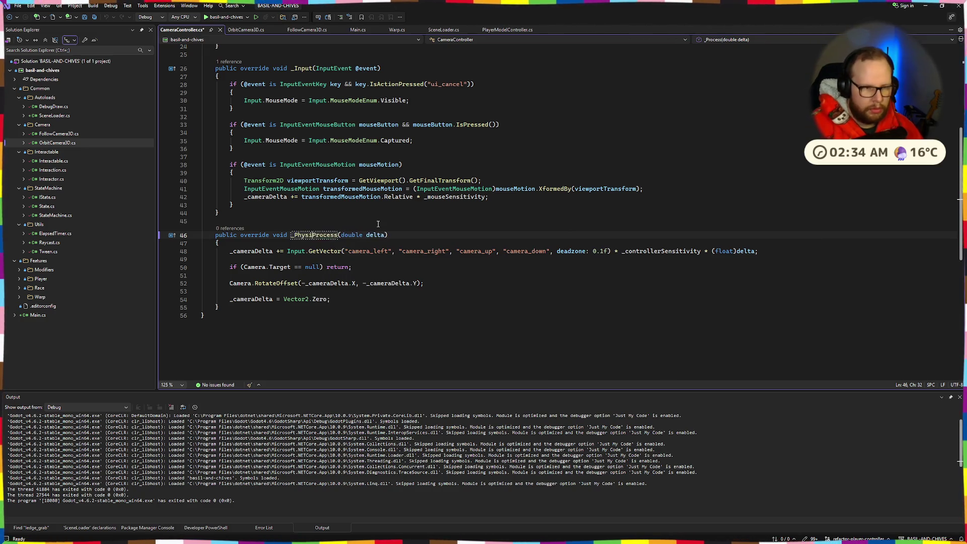
{"action": "scroll", "coordinate": [504, 152], "scroll_direction": "up", "scroll_amount": 7}
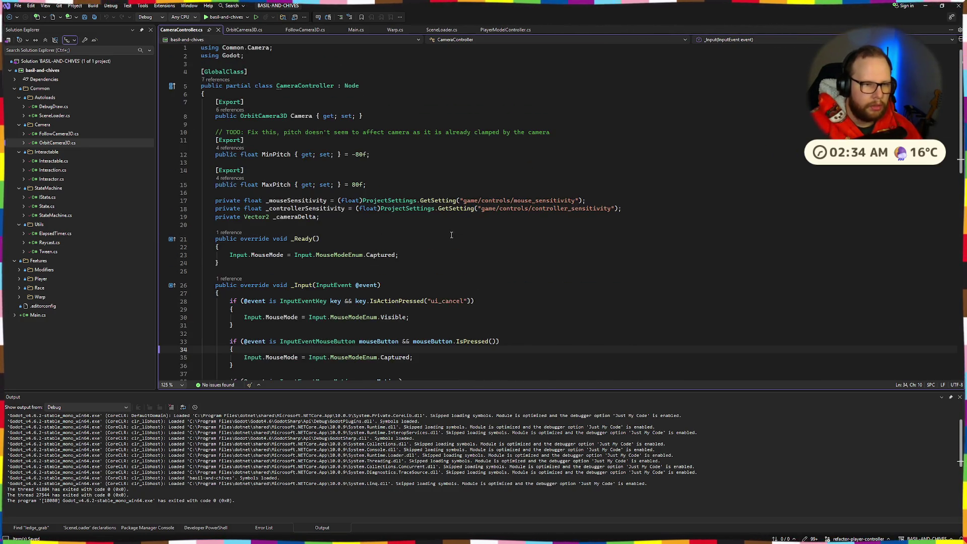
{"action": "scroll", "coordinate": [452, 236], "scroll_direction": "down", "scroll_amount": 6}
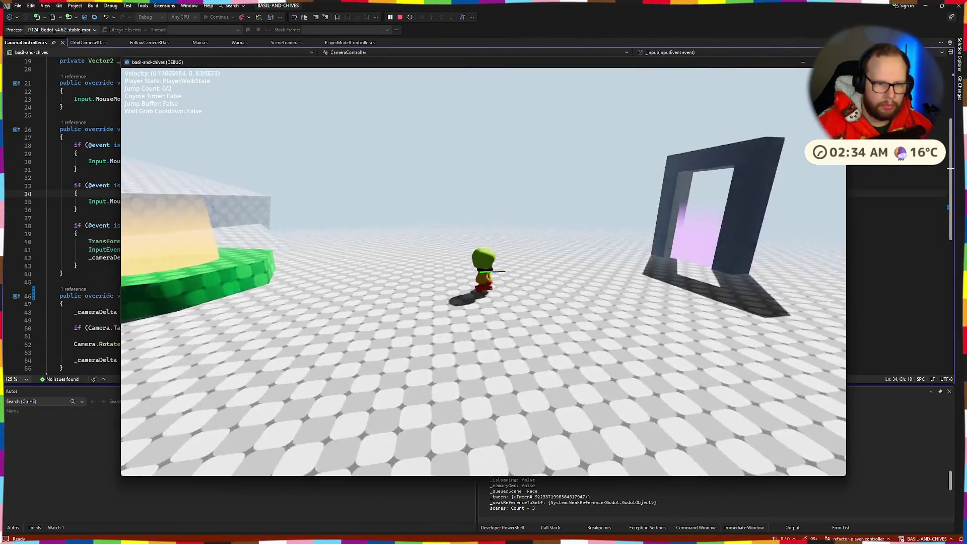
Run toward the portal with W and Shift, double jump, then close the game
{"action": "key", "text": "w"}
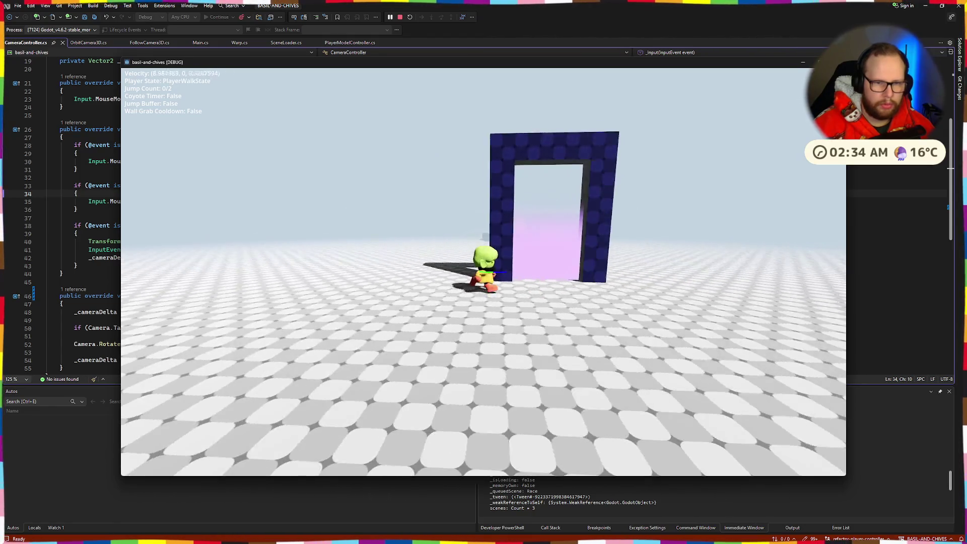
{"action": "key", "text": "shift"}
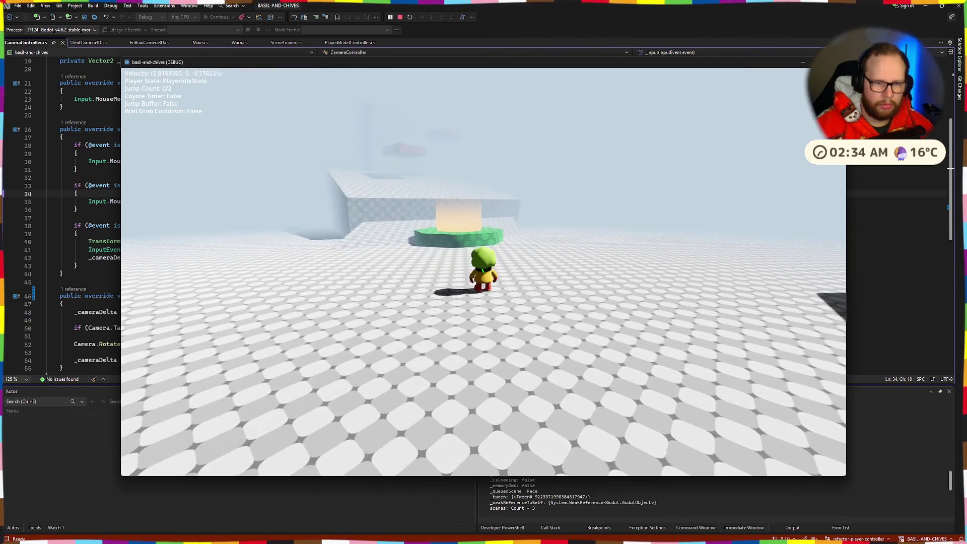
{"action": "key", "text": "w"}
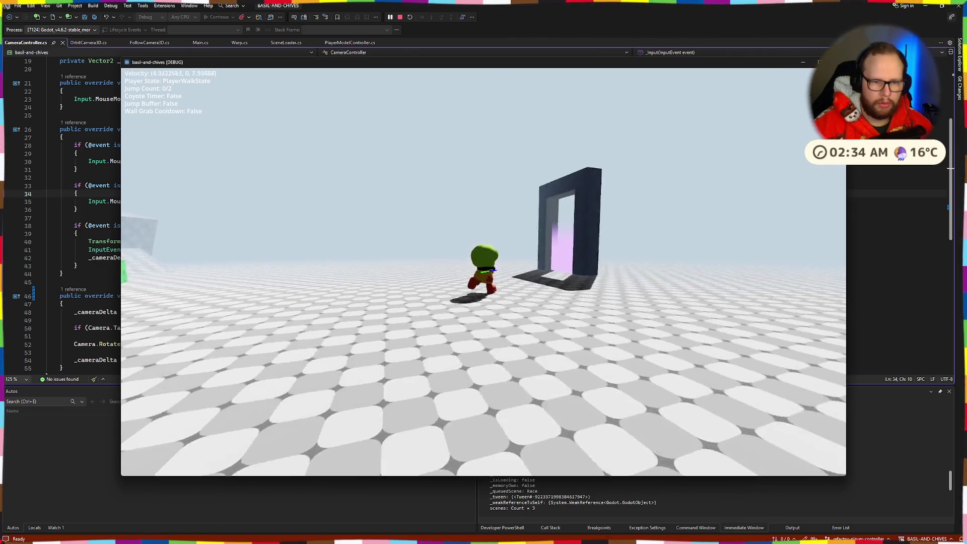
{"action": "key", "text": "shift"}
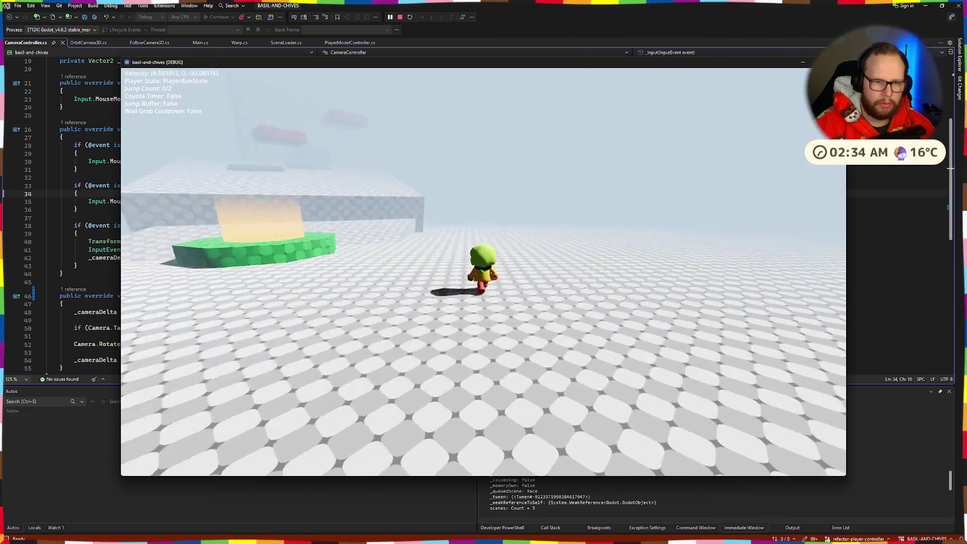
{"action": "key", "text": "space"}
{"action": "key", "text": "space"}
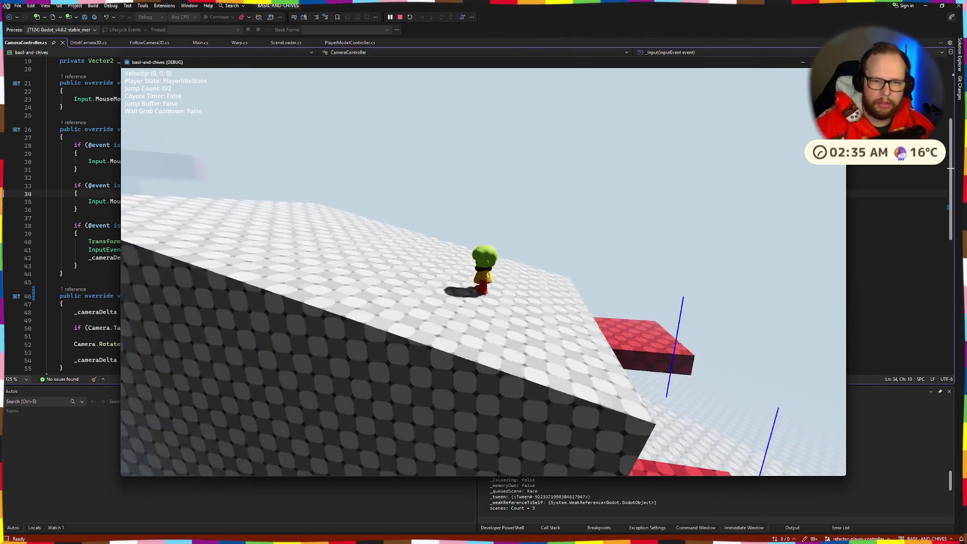
{"action": "key", "text": "alt+F4"}
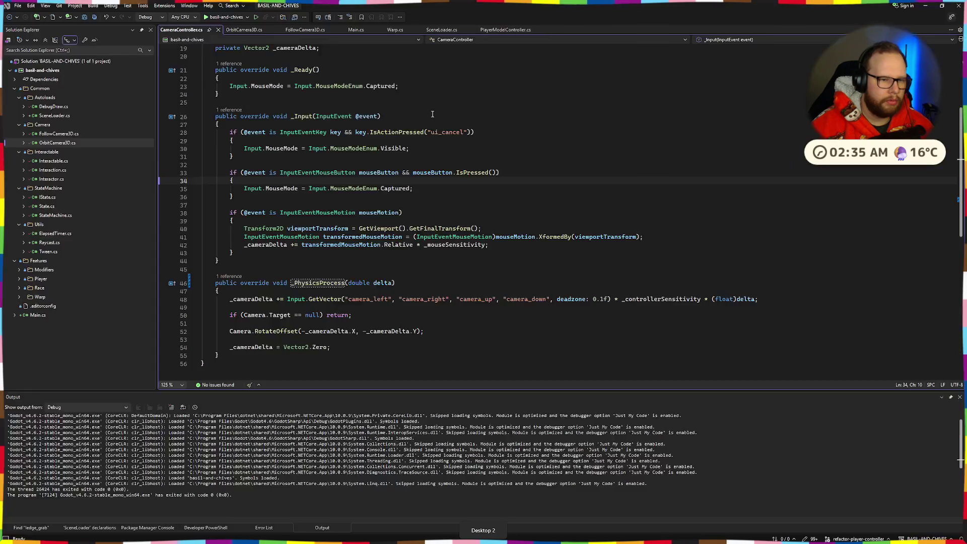
Back in Godot, move OrbitCamera3D back under CameraController and select MeshInstance3D
{"action": "key", "text": "alt+Tab"}
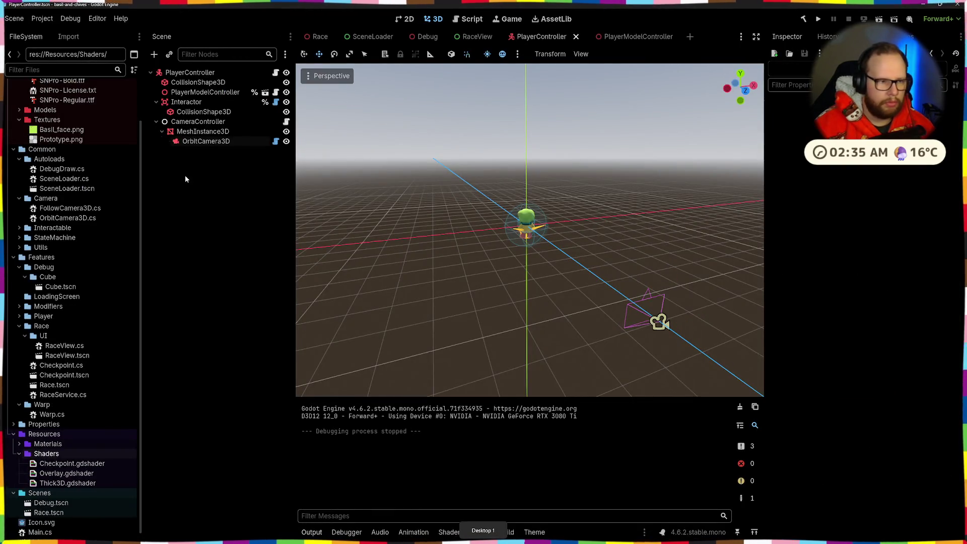
{"action": "left_click", "coordinate": [660, 320]}
{"action": "left_click_drag", "start_coordinate": [206, 141], "coordinate": [191, 129]}
{"action": "left_click", "coordinate": [203, 141]}
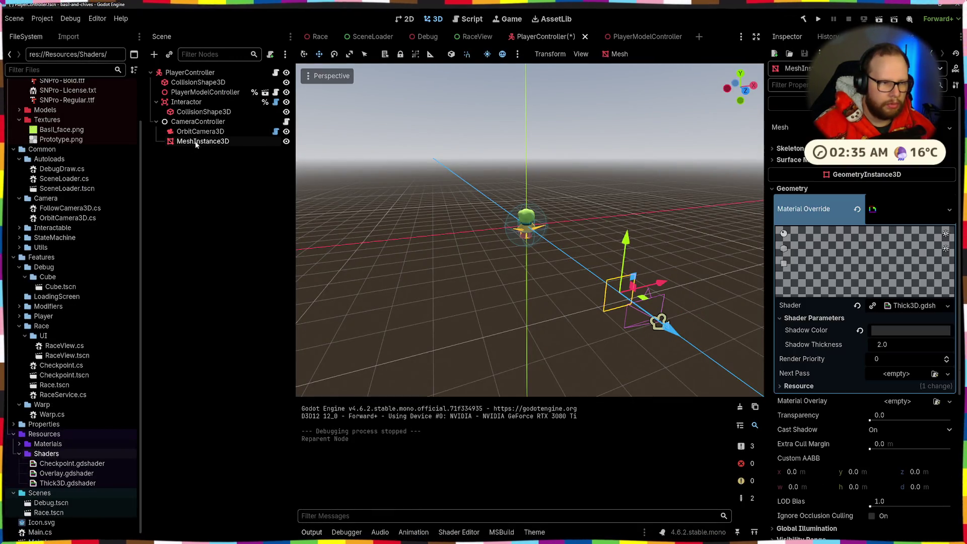
Set the PlaneMesh size to 100 × 100
{"action": "mouse_move", "coordinate": [565, 192]}
{"action": "left_mouse_down"}
{"action": "mouse_move", "coordinate": [639, 208]}
{"action": "mouse_move", "coordinate": [540, 186]}
{"action": "mouse_move", "coordinate": [575, 216]}
{"action": "mouse_move", "coordinate": [534, 210]}
{"action": "left_mouse_up"}
{"action": "scroll", "coordinate": [541, 186], "scroll_direction": "down", "scroll_amount": 3}
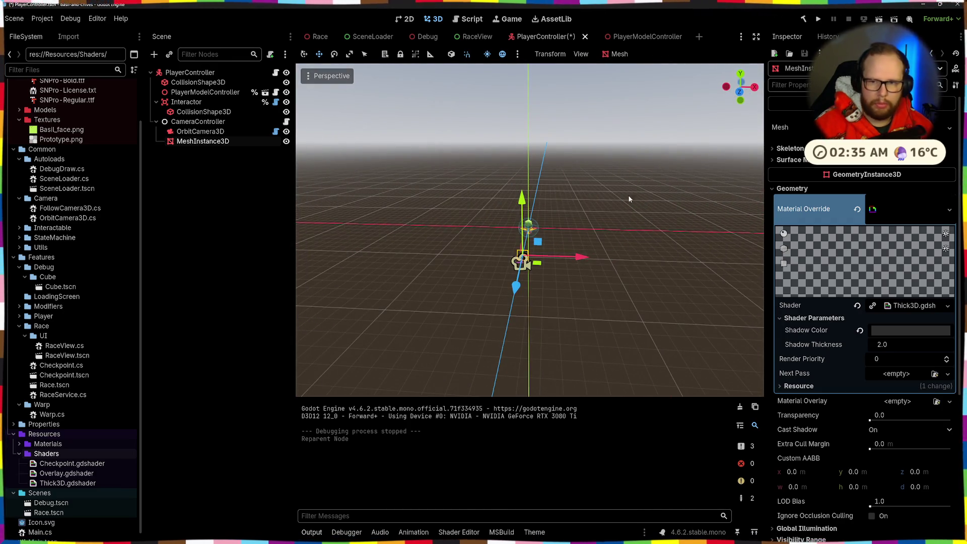
{"action": "left_click", "coordinate": [887, 127]}
{"action": "left_click", "coordinate": [892, 223]}
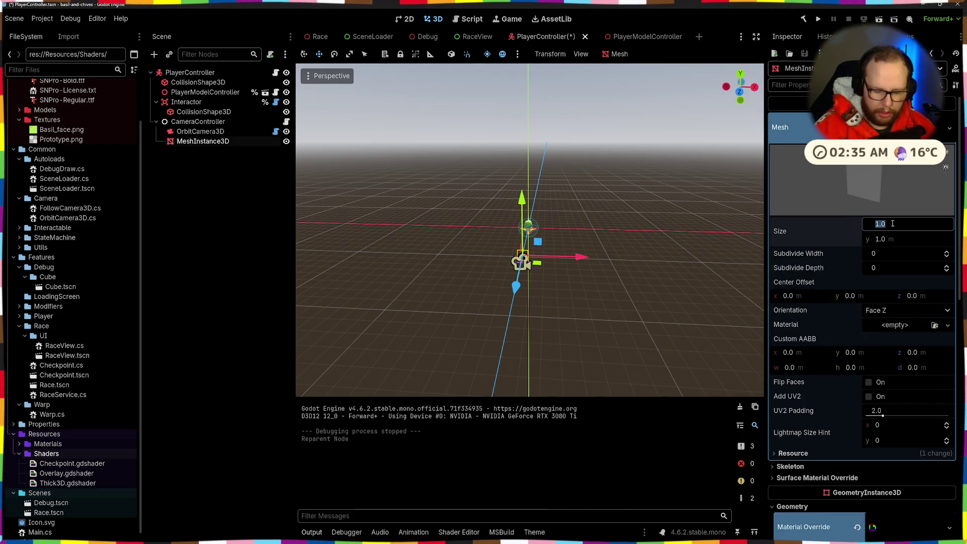
{"action": "type", "text": "100"}
{"action": "key", "text": "Tab"}
{"action": "type", "text": "100"}
{"action": "key", "text": "Return"}
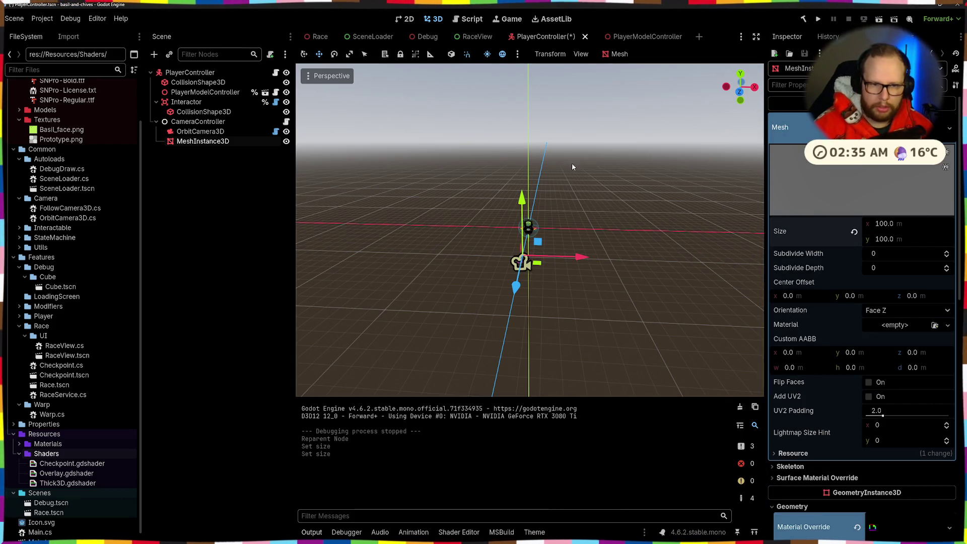
Slide the plane along the X axis onto the player character
{"action": "mouse_move", "coordinate": [572, 162]}
{"action": "left_mouse_down"}
{"action": "mouse_move", "coordinate": [704, 191]}
{"action": "mouse_move", "coordinate": [595, 192]}
{"action": "mouse_move", "coordinate": [645, 208]}
{"action": "left_mouse_up"}
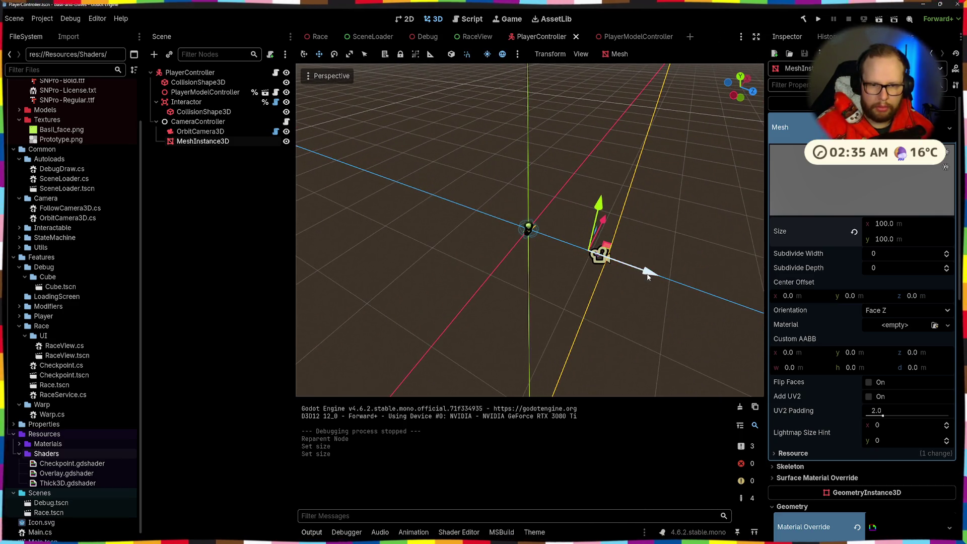
{"action": "mouse_move", "coordinate": [648, 276]}
{"action": "left_mouse_down"}
{"action": "mouse_move", "coordinate": [489, 231]}
{"action": "mouse_move", "coordinate": [549, 242]}
{"action": "left_mouse_up"}
{"action": "scroll", "coordinate": [579, 209], "scroll_direction": "up", "scroll_amount": 6}
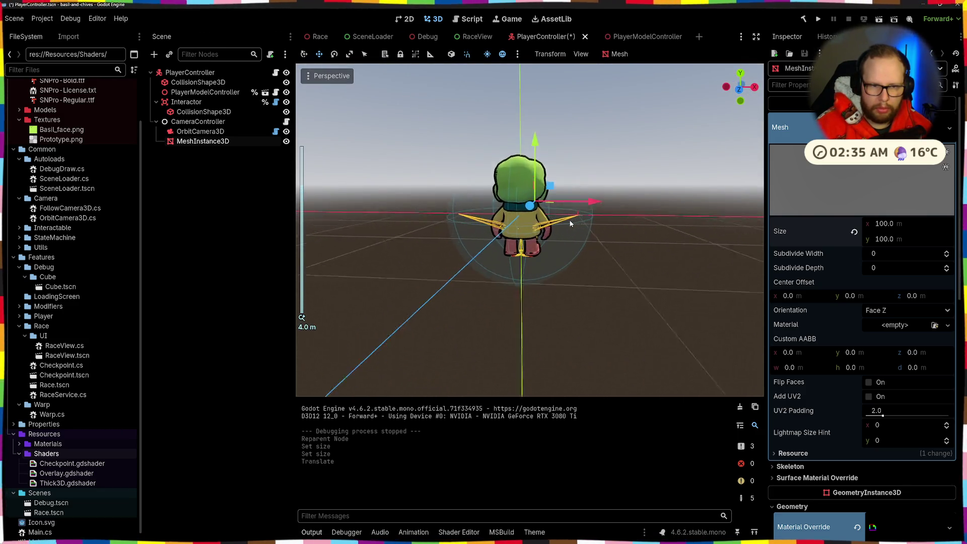
{"action": "scroll", "coordinate": [570, 223], "scroll_direction": "up", "scroll_amount": 2}
Run the game with F5, walk the character around and jump
{"action": "key", "text": "F5"}
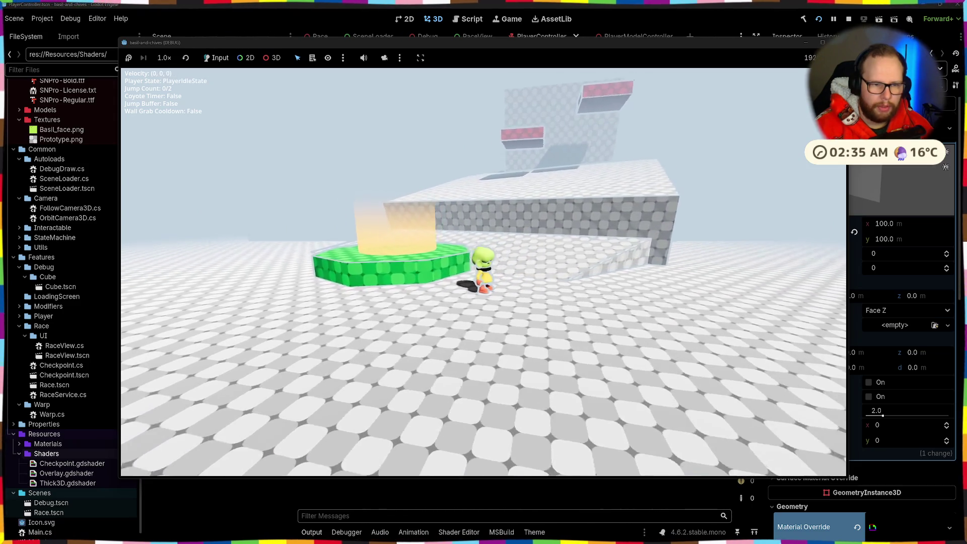
{"action": "key", "text": "w"}
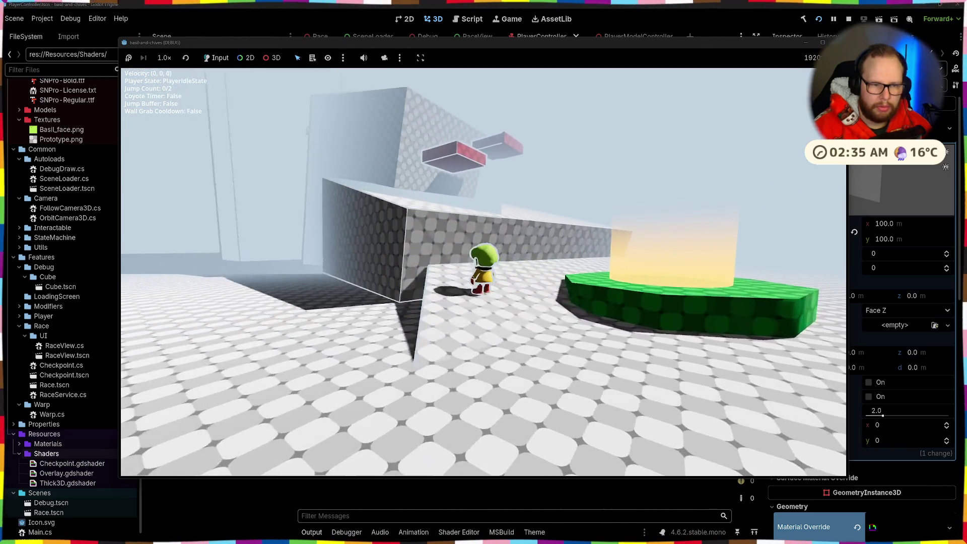
{"action": "key", "text": "space"}
{"action": "key", "text": "space"}
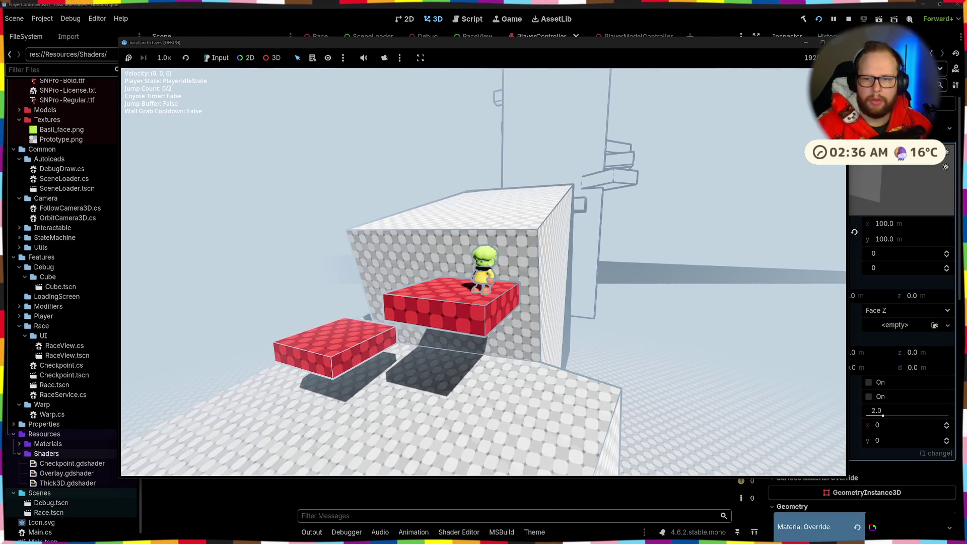
Stop the game and set the Thick3D Shadow Thickness to 1.0
{"action": "key", "text": "F8"}
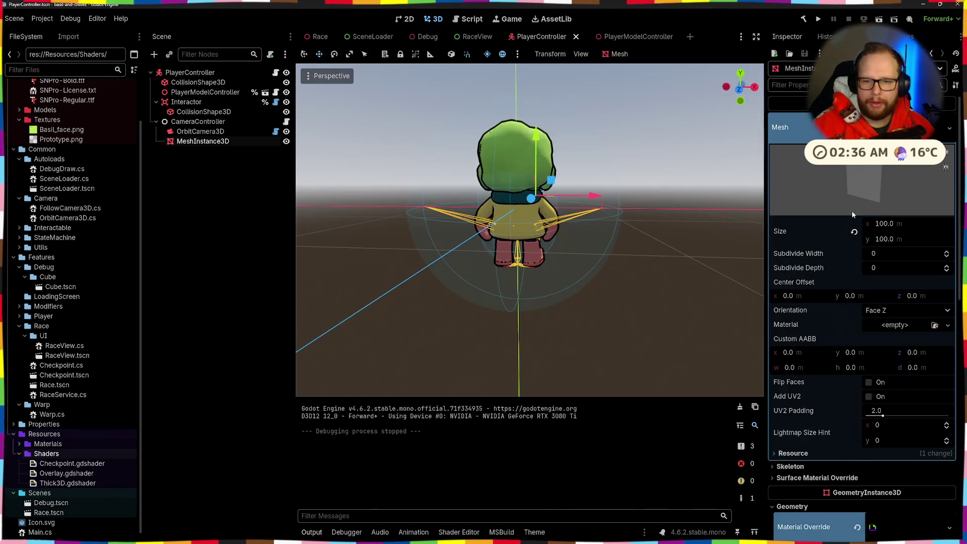
{"action": "scroll", "coordinate": [852, 210], "scroll_direction": "down", "scroll_amount": 3}
{"action": "left_click", "coordinate": [887, 494]}
{"action": "scroll", "coordinate": [856, 303], "scroll_direction": "down", "scroll_amount": 3}
{"action": "left_click", "coordinate": [908, 220]}
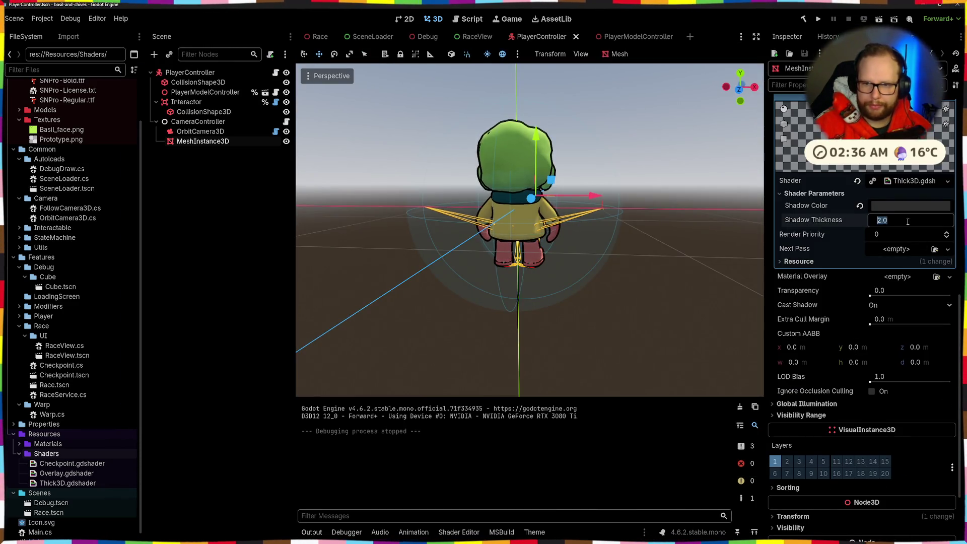
{"action": "type", "text": "1"}
{"action": "key", "text": "Return"}
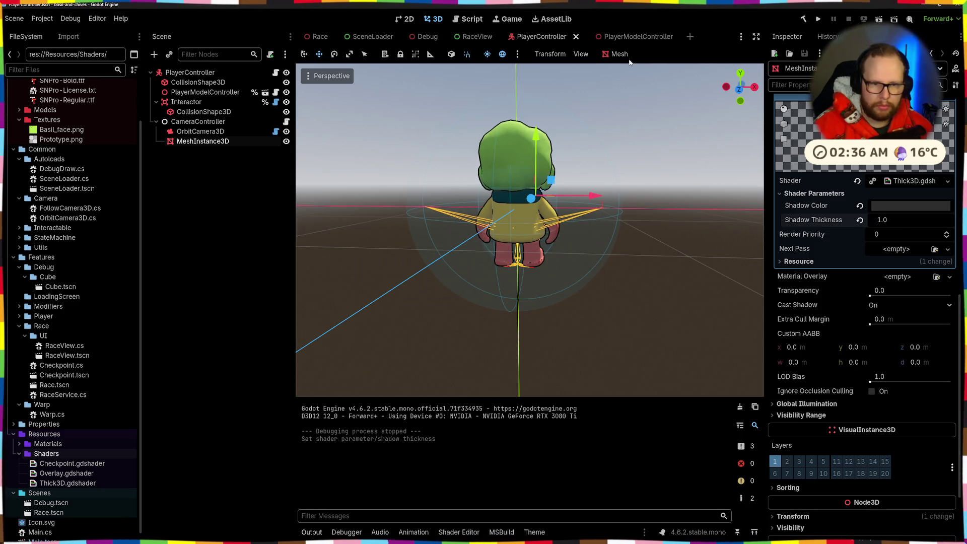
Try a Shadow Thickness of 0.75 and save the PlayerController scene
{"action": "left_click", "coordinate": [904, 215]}
{"action": "type", "text": "0-"}
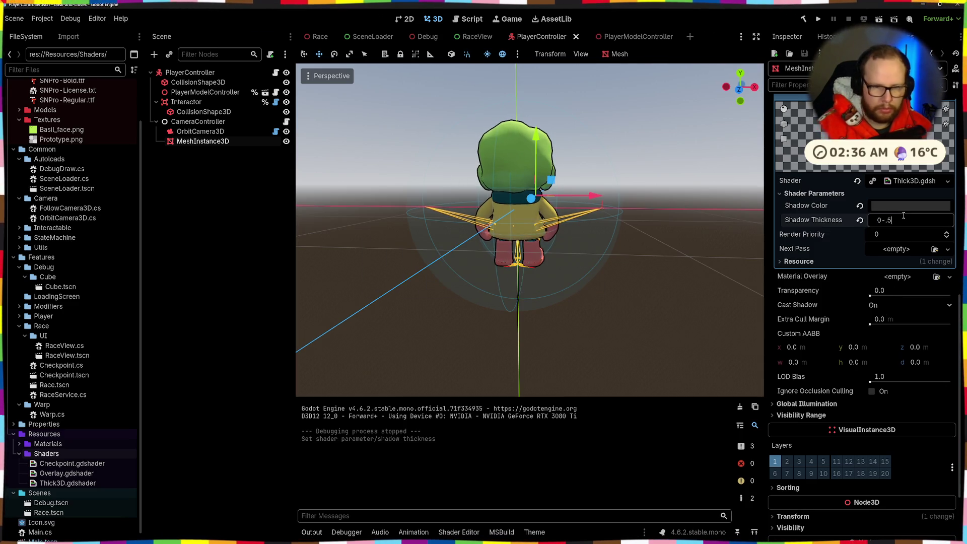
{"action": "key", "text": "BackSpace"}
{"action": "type", "text": ".75"}
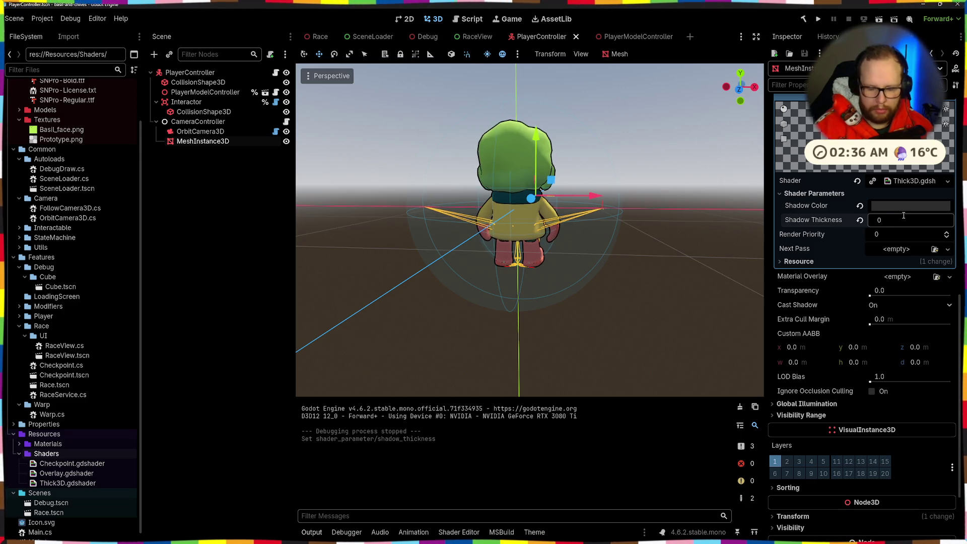
{"action": "key", "text": "Return"}
{"action": "key", "text": "ctrl+s"}
Set the Shadow Thickness back to 1.0
{"action": "mouse_move", "coordinate": [544, 216]}
{"action": "left_mouse_down"}
{"action": "mouse_move", "coordinate": [687, 208]}
{"action": "mouse_move", "coordinate": [518, 192]}
{"action": "left_mouse_up"}
{"action": "scroll", "coordinate": [518, 192], "scroll_direction": "down", "scroll_amount": 3}
{"action": "scroll", "coordinate": [553, 198], "scroll_direction": "down", "scroll_amount": 2}
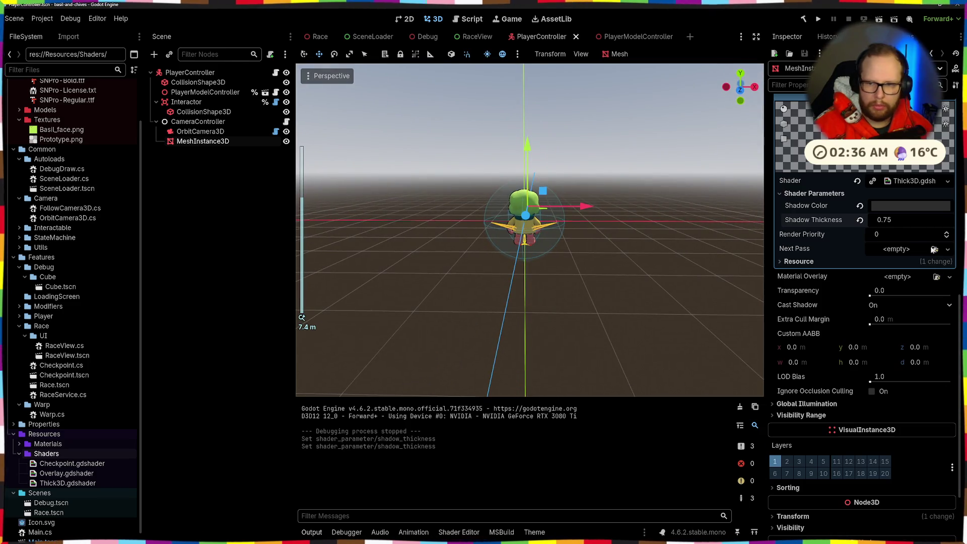
{"action": "left_click", "coordinate": [902, 220]}
{"action": "type", "text": "1"}
{"action": "key", "text": "Return"}
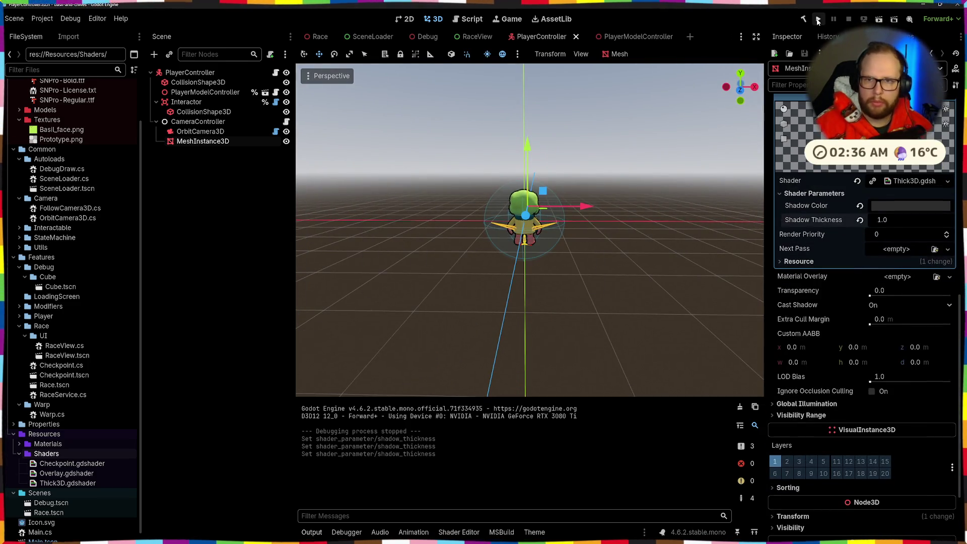
Run the game, walk the character forward briefly, and stop it
{"action": "left_click", "coordinate": [818, 20]}
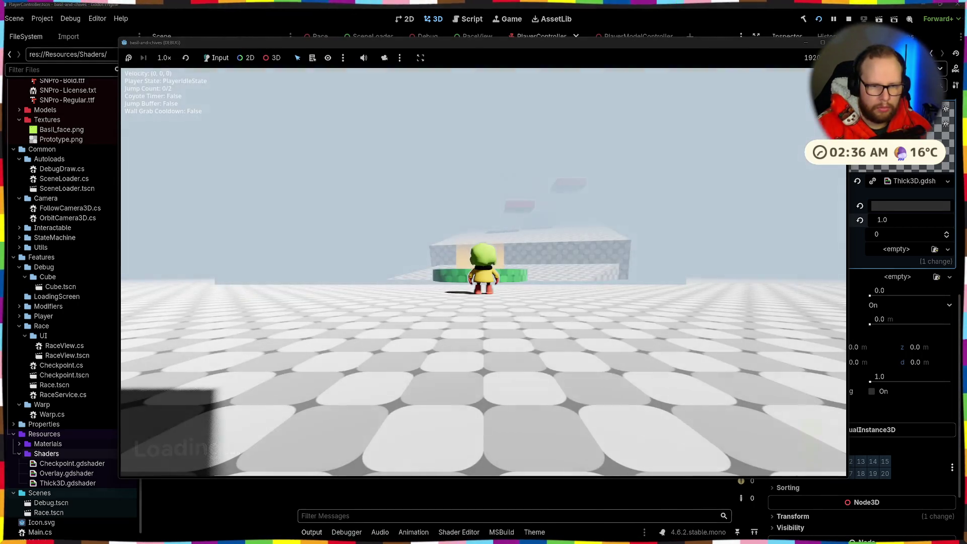
{"action": "key", "text": "w"}
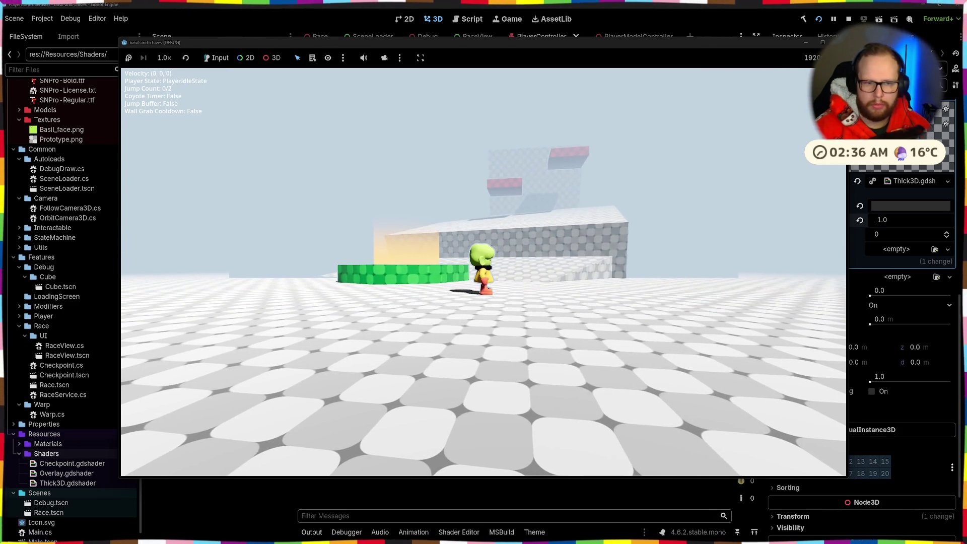
{"action": "key", "text": "F8"}
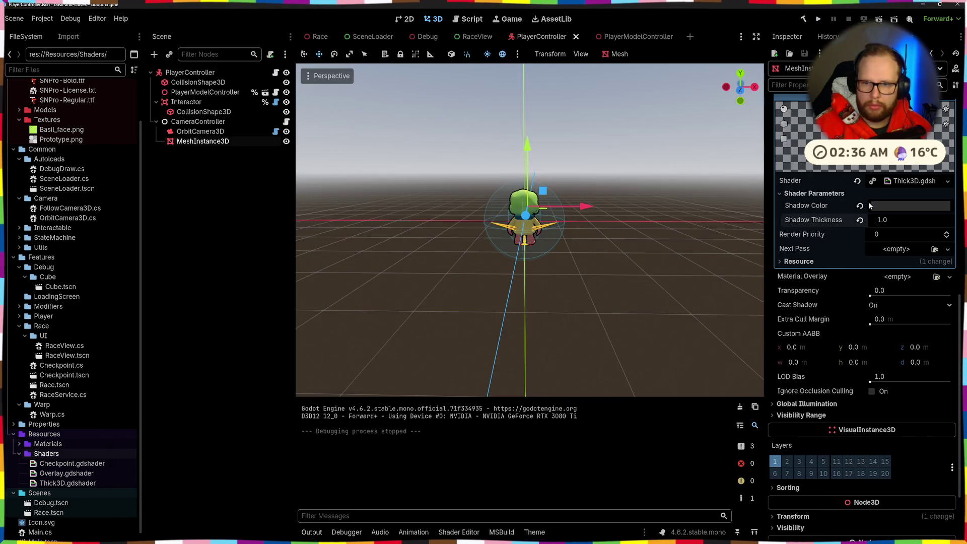
Run again, wall-jump up the red blocks onto the big cube, then stop the game
{"action": "left_click", "coordinate": [816, 19]}
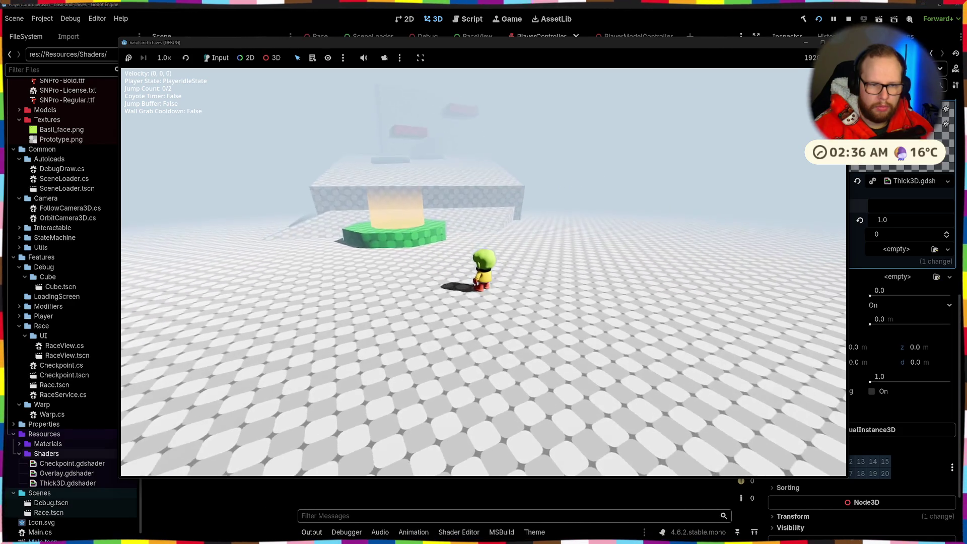
{"action": "key", "text": "d"}
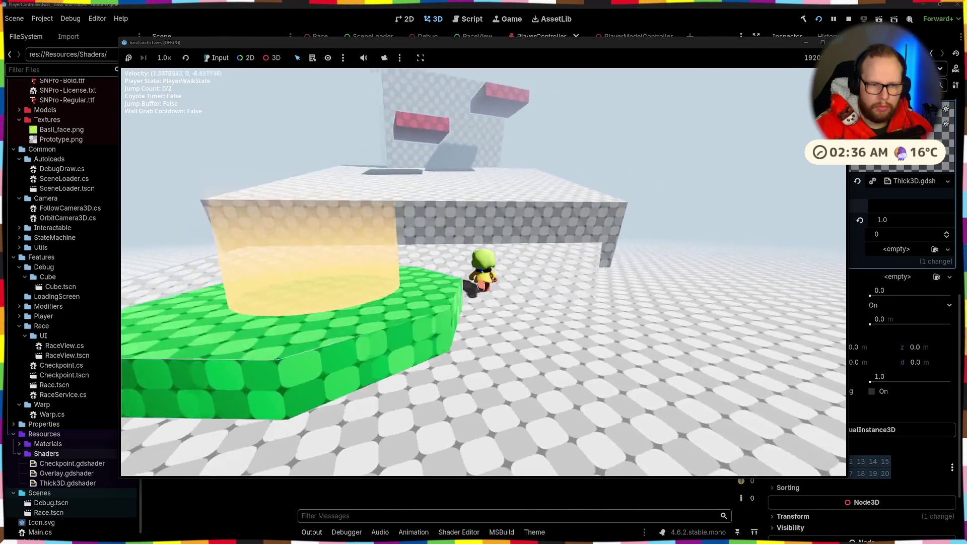
{"action": "key", "text": "space"}
{"action": "key", "text": "space"}
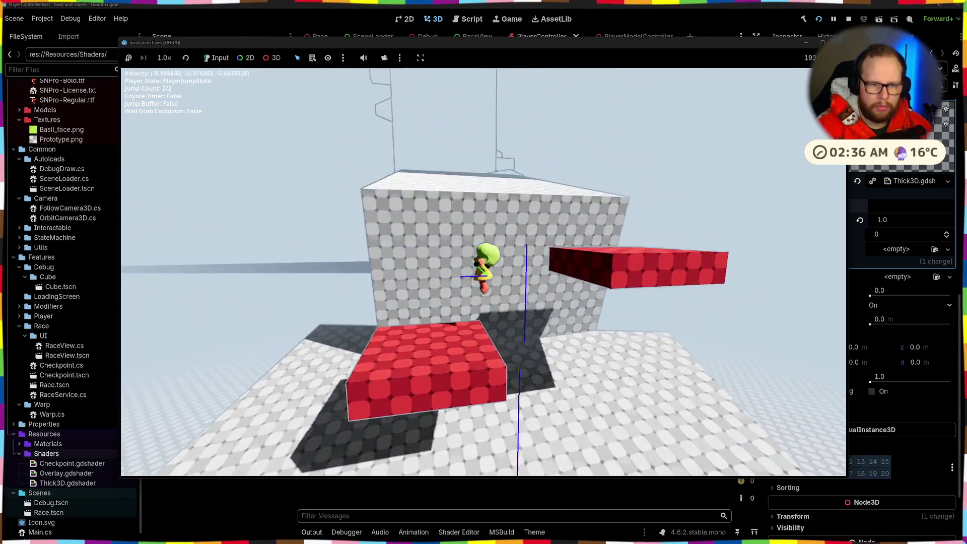
{"action": "key", "text": "space"}
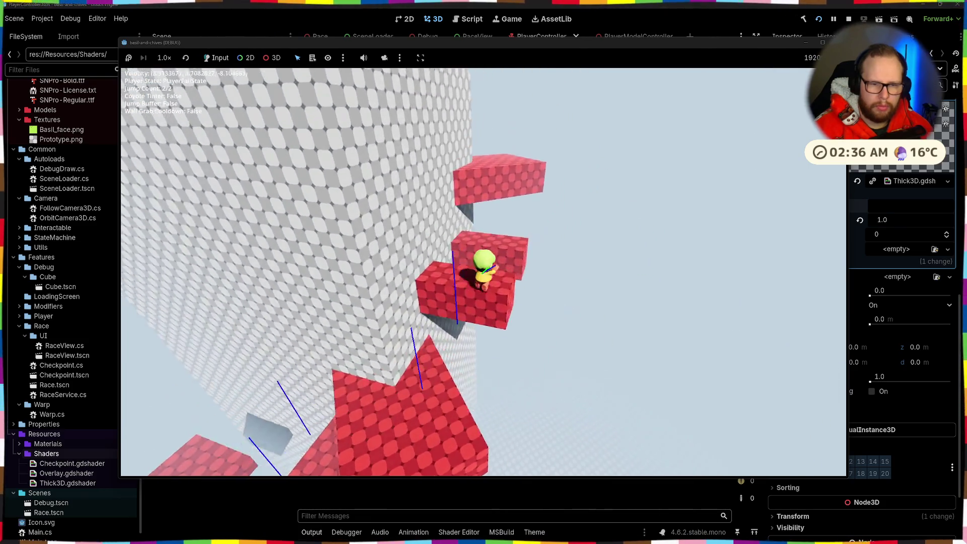
{"action": "key", "text": "space"}
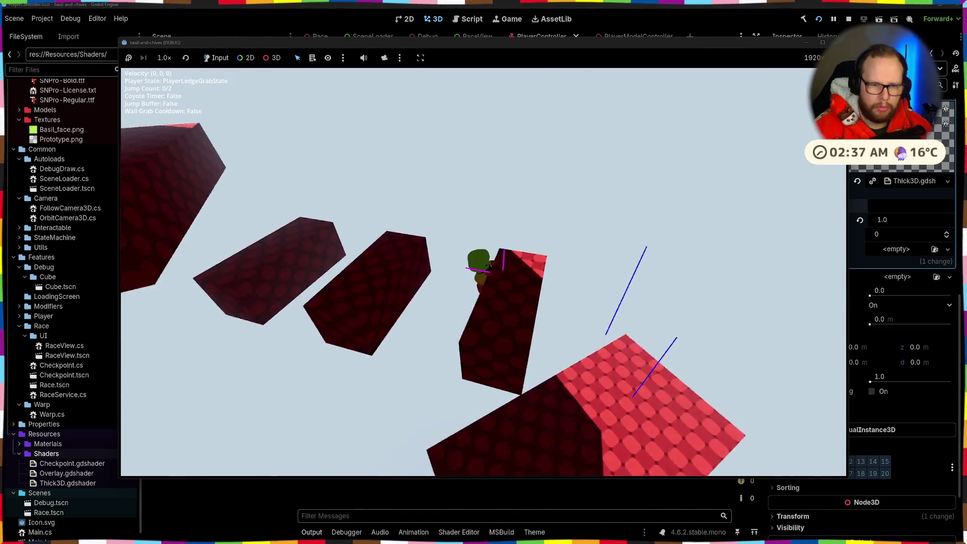
{"action": "key", "text": "space"}
{"action": "key", "text": "space"}
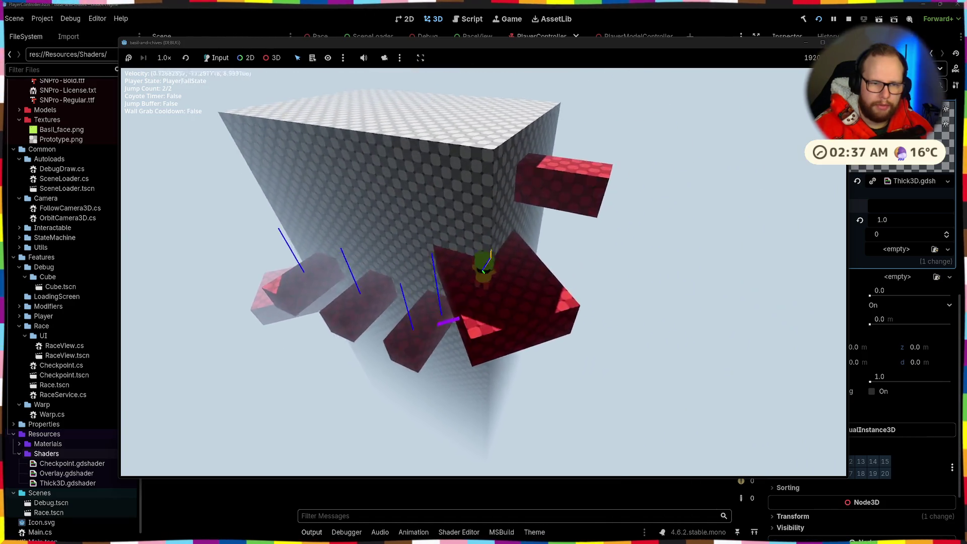
{"action": "key", "text": "space"}
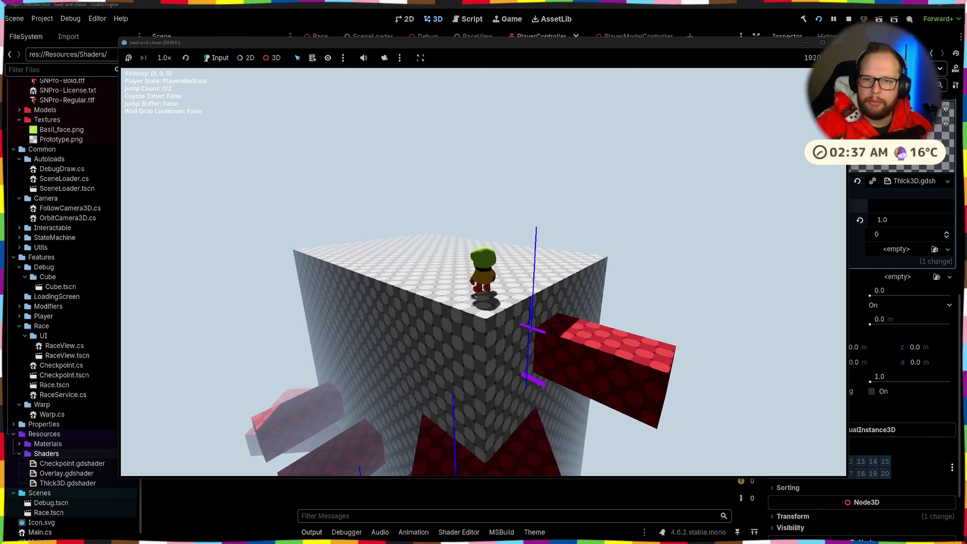
{"action": "key", "text": "F8"}
{"action": "scroll", "coordinate": [44, 360], "scroll_direction": "down", "scroll_amount": 1}
Delete the Thick3D.gdshader file from the FileSystem dock
{"action": "left_click", "coordinate": [65, 473]}
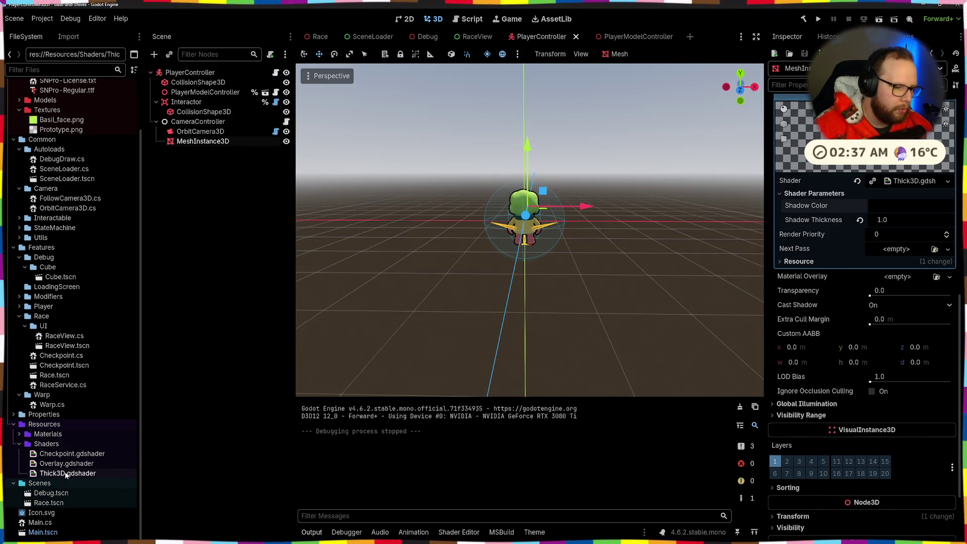
{"action": "key", "text": "Delete"}
{"action": "key", "text": "Escape"}
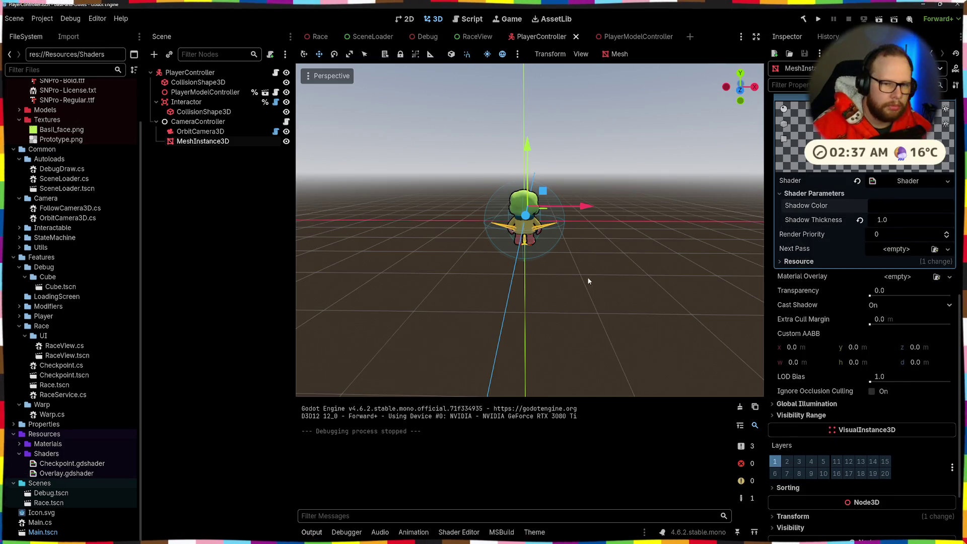
{"action": "scroll", "coordinate": [440, 246], "scroll_direction": "down", "scroll_amount": 5}
Remove the MeshInstance3D node from PlayerController and save the scene
{"action": "left_click_drag", "start_coordinate": [548, 281], "coordinate": [597, 249]}
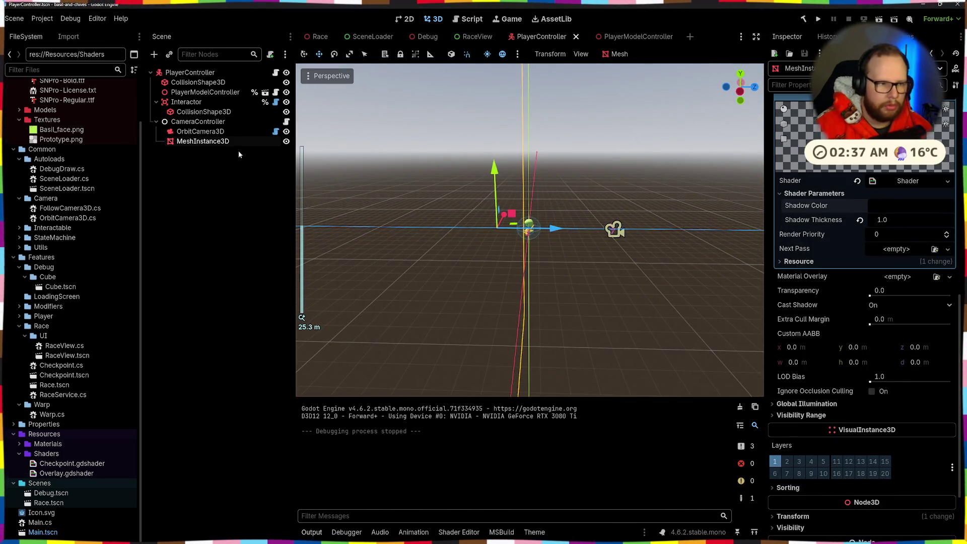
{"action": "left_click", "coordinate": [212, 132]}
{"action": "left_click", "coordinate": [213, 143]}
{"action": "key", "text": "Delete"}
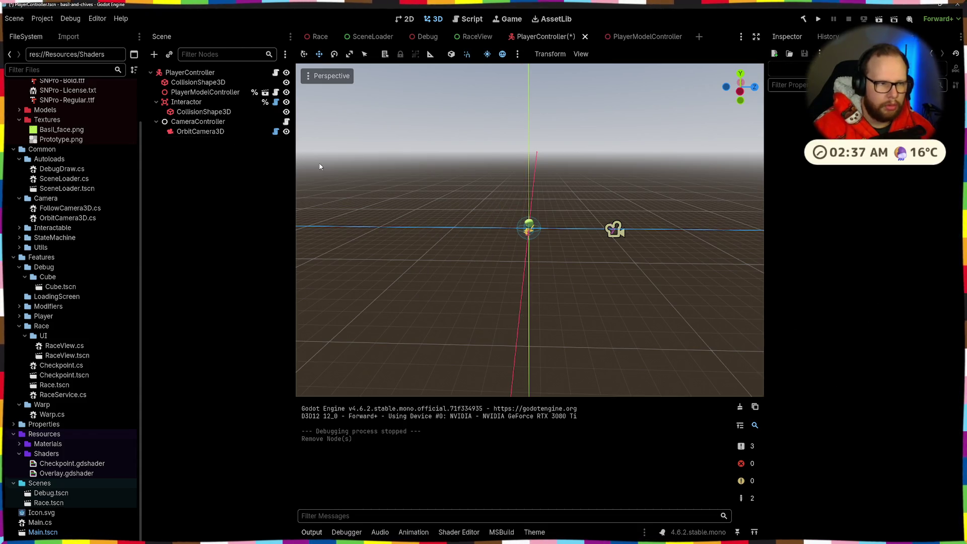
{"action": "mouse_move", "coordinate": [320, 164]}
{"action": "left_mouse_down"}
{"action": "mouse_move", "coordinate": [610, 191]}
{"action": "mouse_move", "coordinate": [683, 186]}
{"action": "left_mouse_up"}
{"action": "scroll", "coordinate": [646, 180], "scroll_direction": "up", "scroll_amount": 5}
{"action": "key", "text": "ctrl+s"}
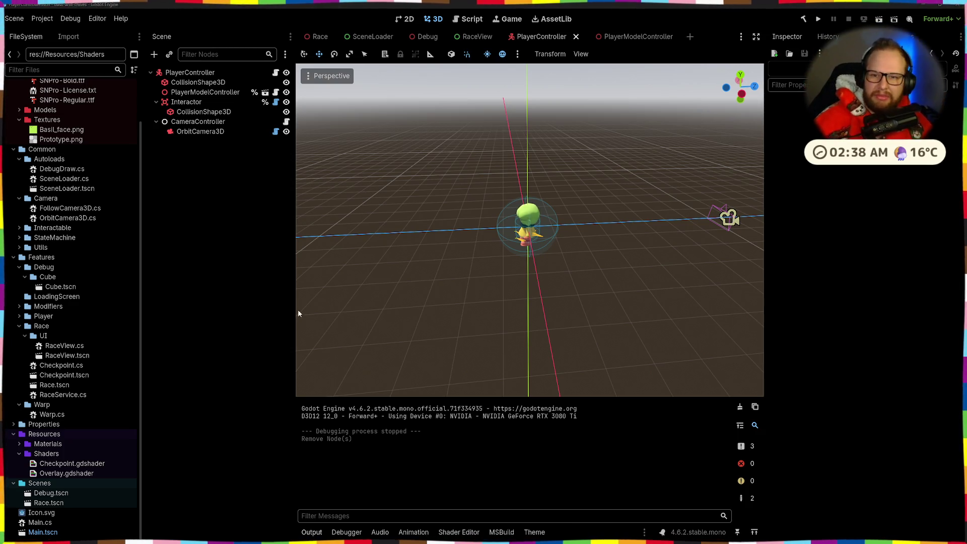
Launch the game and walk the character through the portal and pipe into the race level
{"action": "left_click", "coordinate": [819, 19]}
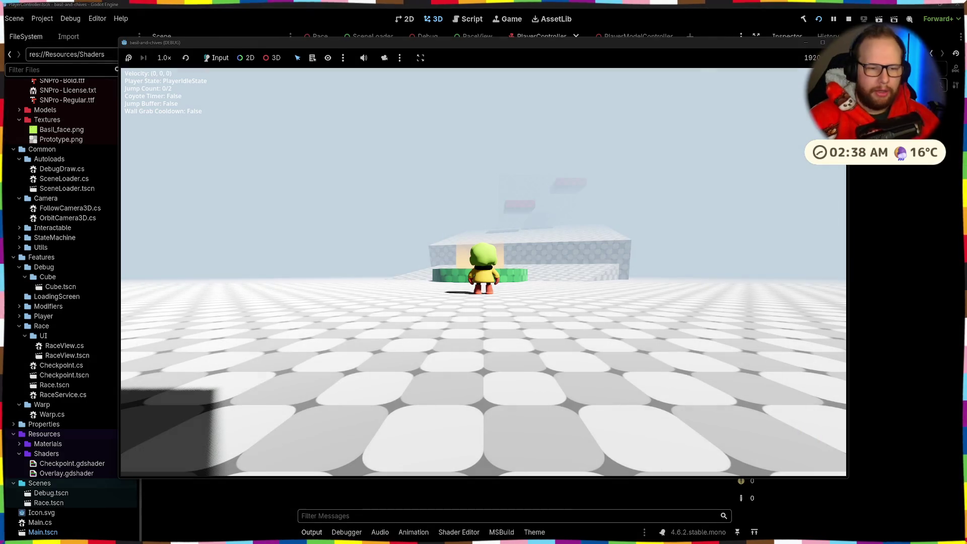
{"action": "key", "text": "w"}
{"action": "key", "text": "d"}
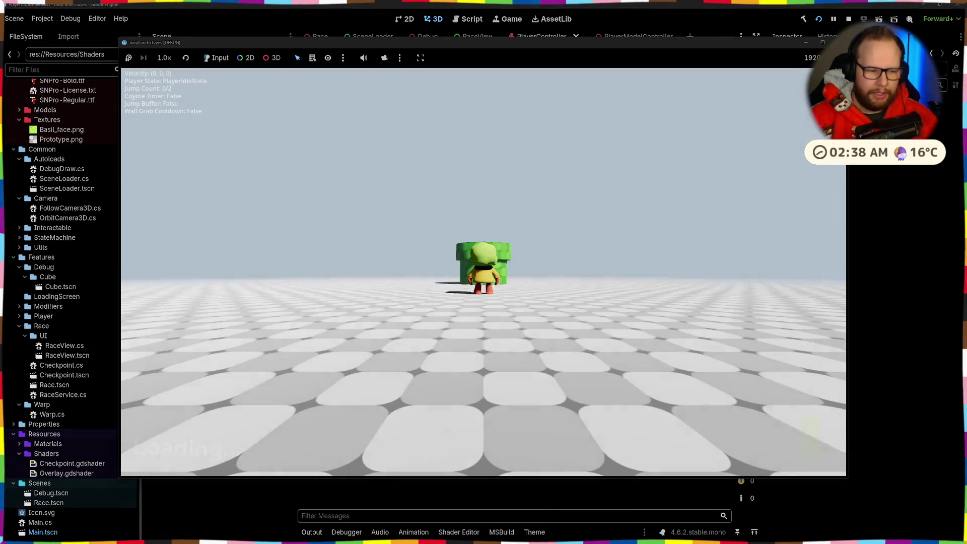
{"action": "key", "text": "space"}
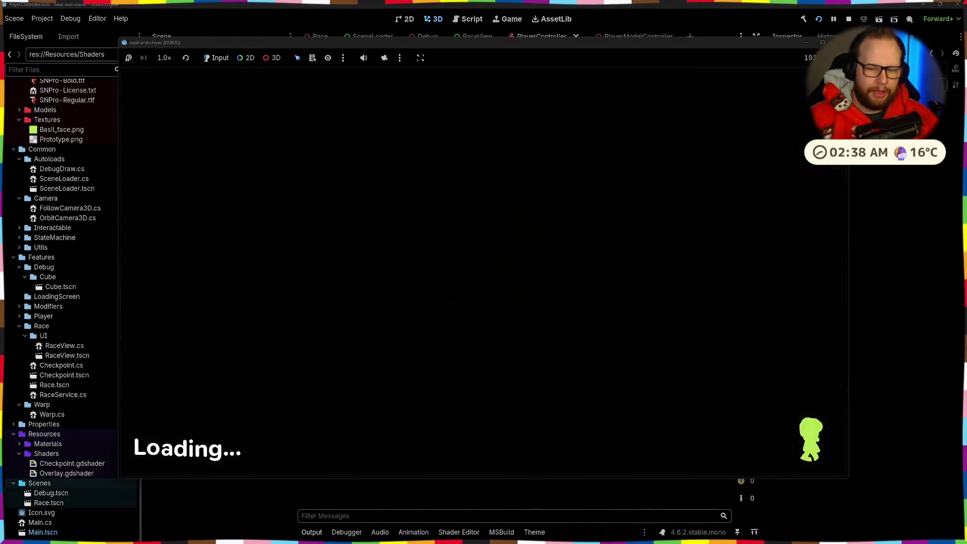
{"action": "key", "text": "w"}
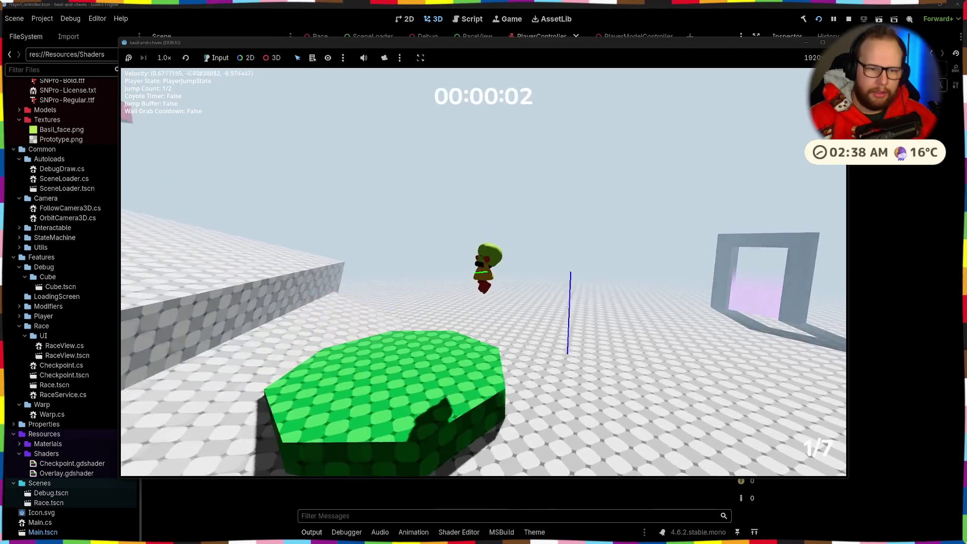
Start the race, jumping to the tall cube checkpoint and up the tall wall
{"action": "key", "text": "space"}
{"action": "key", "text": "space"}
{"action": "key", "text": "w"}
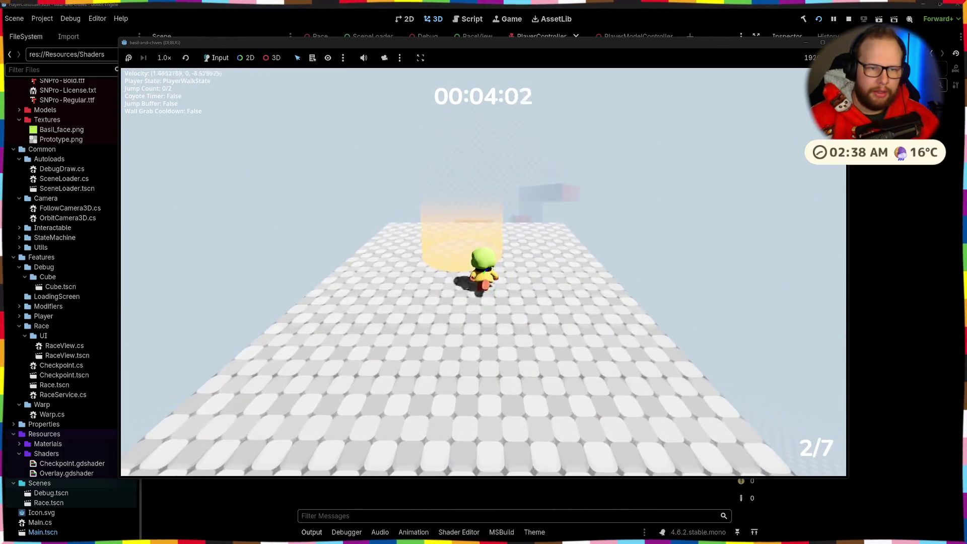
{"action": "key", "text": "w"}
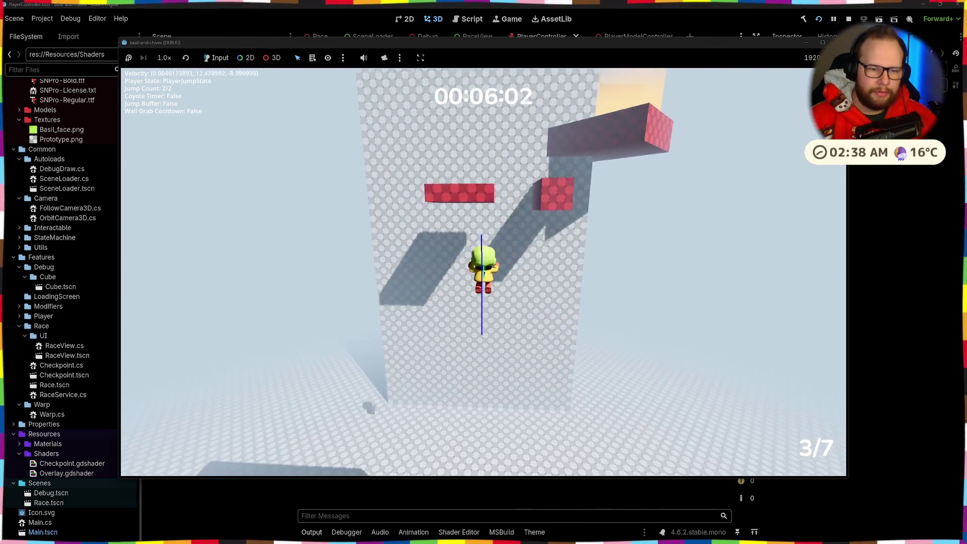
{"action": "key", "text": "space"}
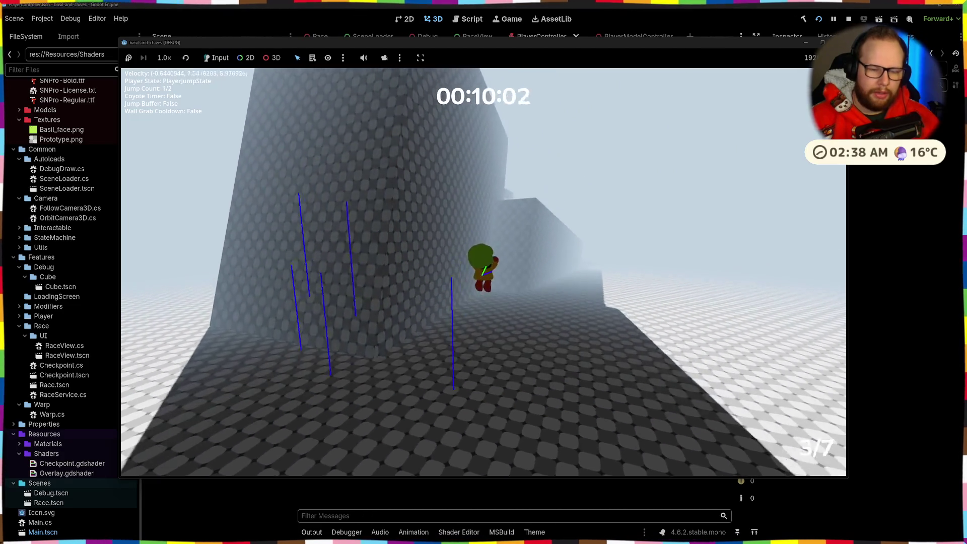
{"action": "key", "text": "space"}
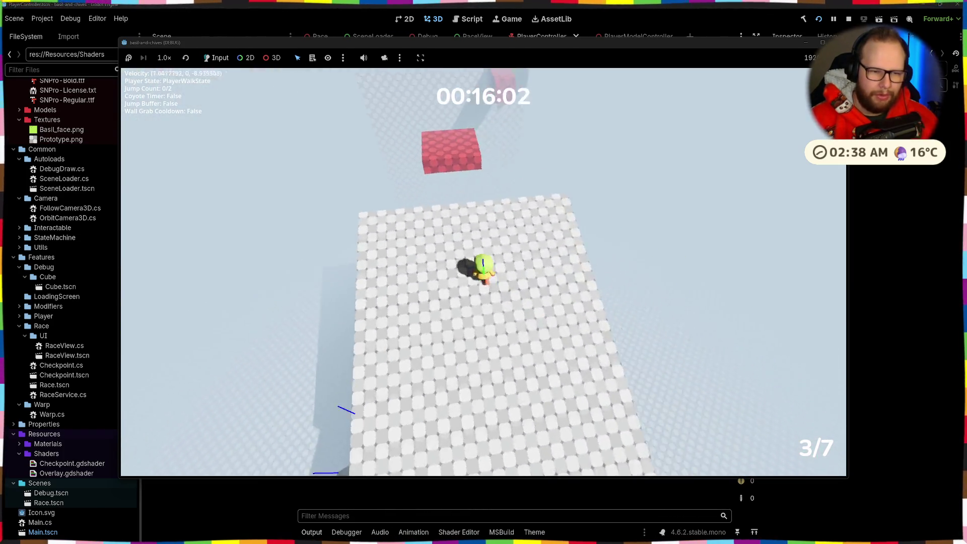
{"action": "key", "text": "s"}
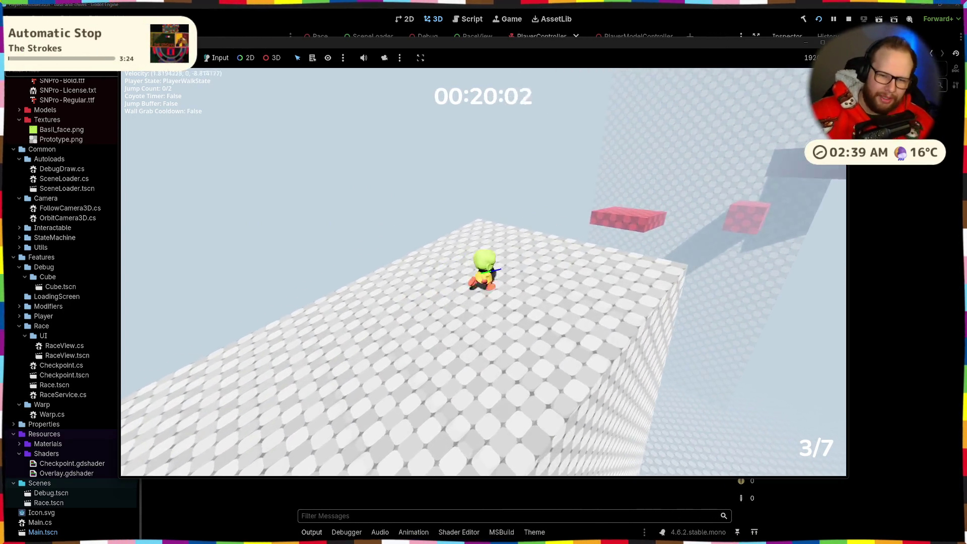
Drop to the red block, climb through the checkpoint and jump onto the red platform
{"action": "key", "text": "w"}
{"action": "key", "text": "space"}
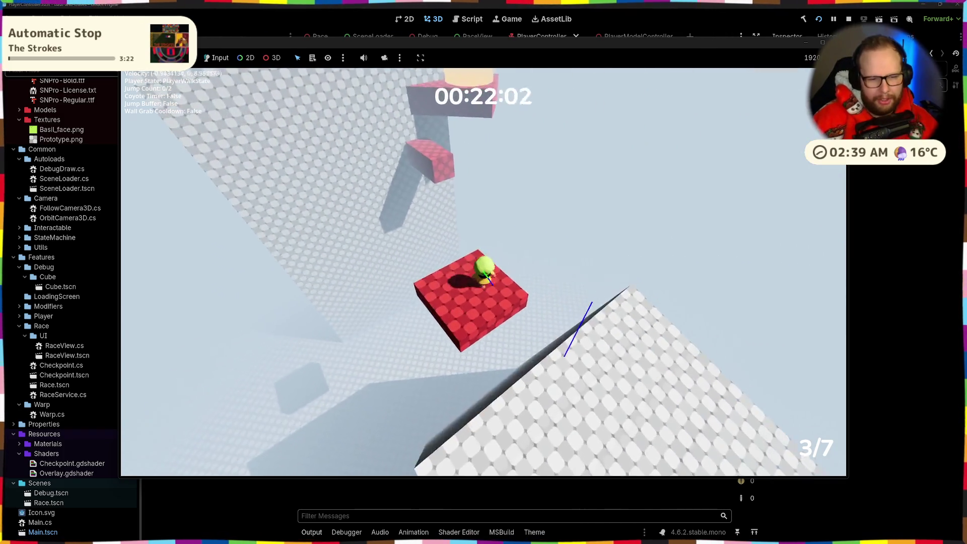
{"action": "key", "text": "space"}
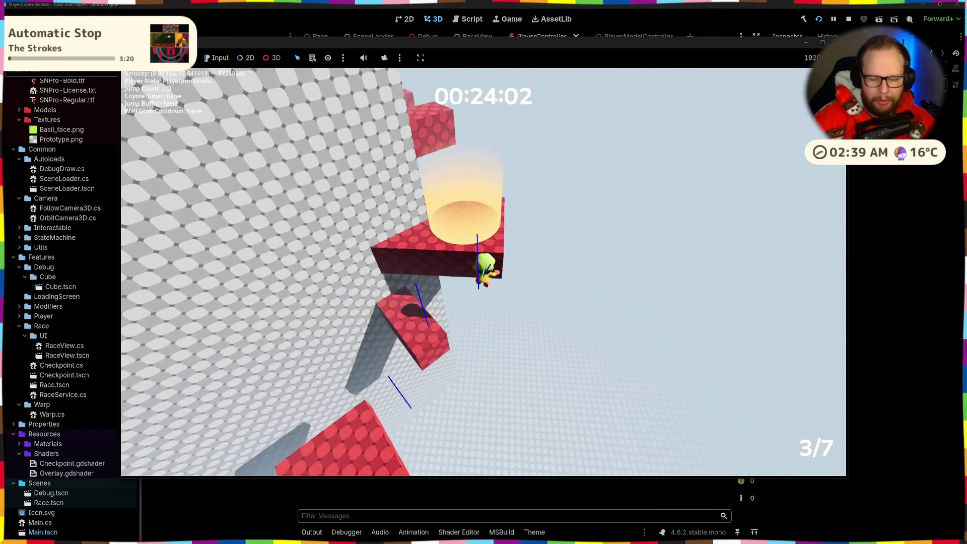
{"action": "key", "text": "space"}
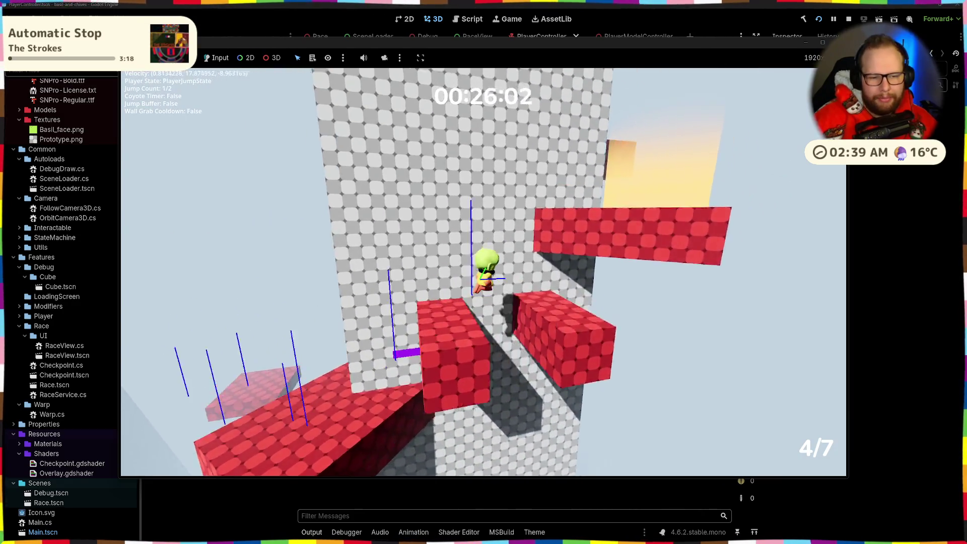
{"action": "key", "text": "space"}
{"action": "key", "text": "space"}
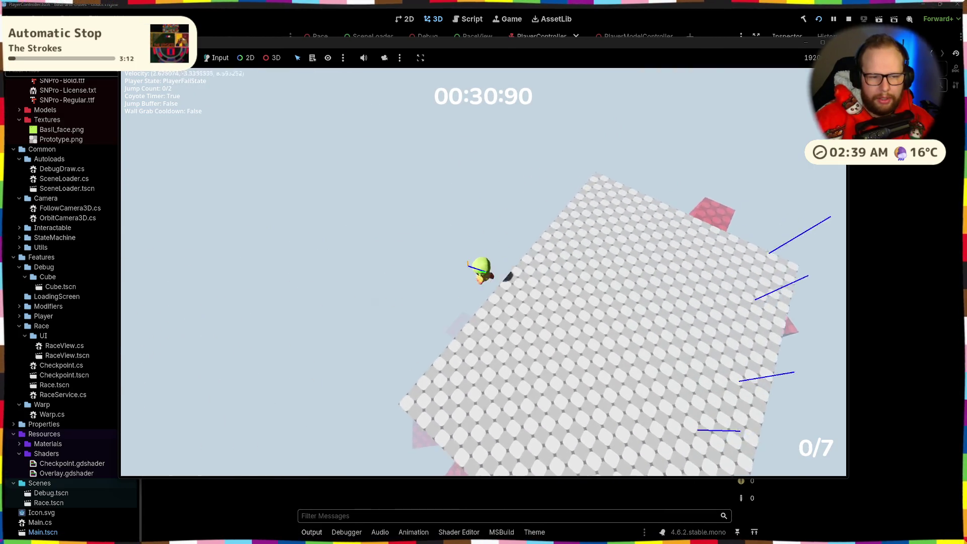
{"action": "key", "text": "space"}
{"action": "key", "text": "space"}
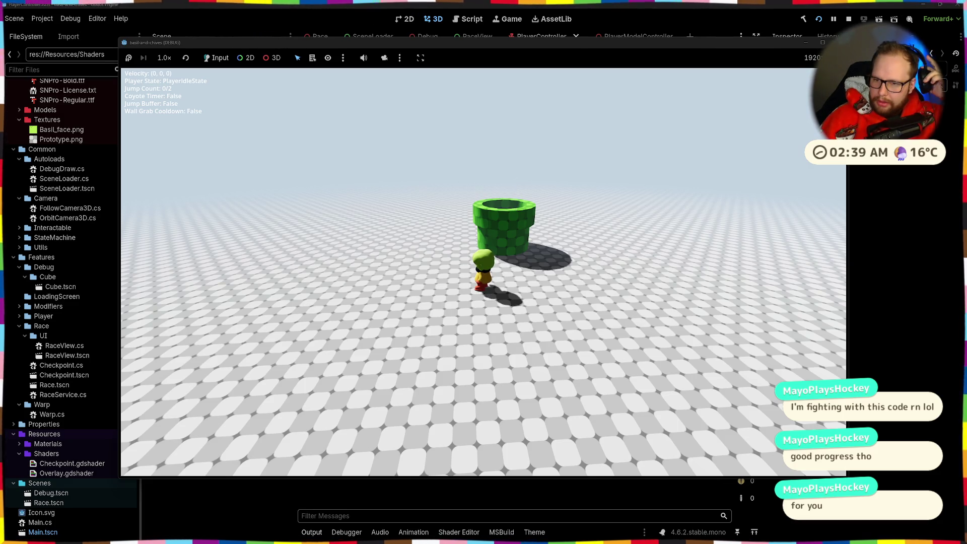
Walk the character onto the green pipe in the starting area and enter it
{"action": "key", "text": "w"}
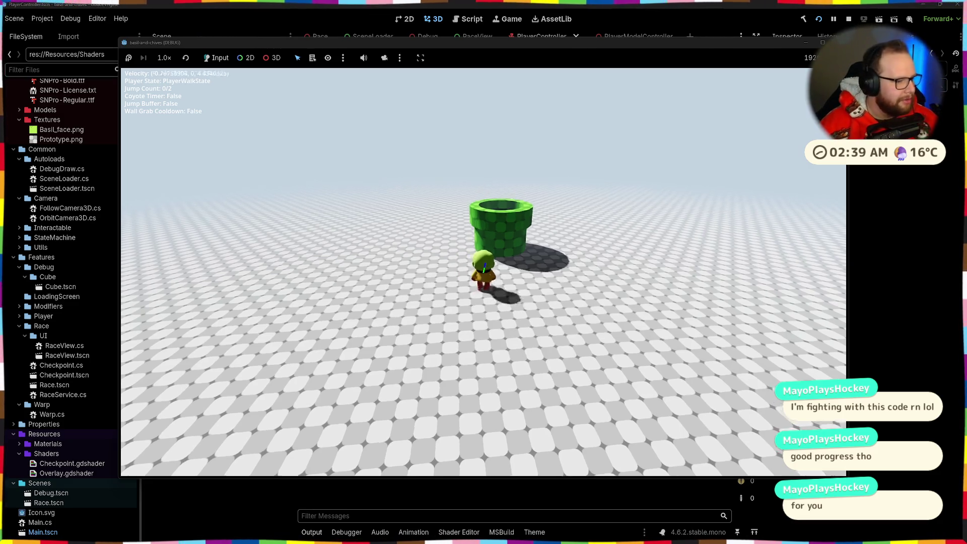
{"action": "key", "text": "space"}
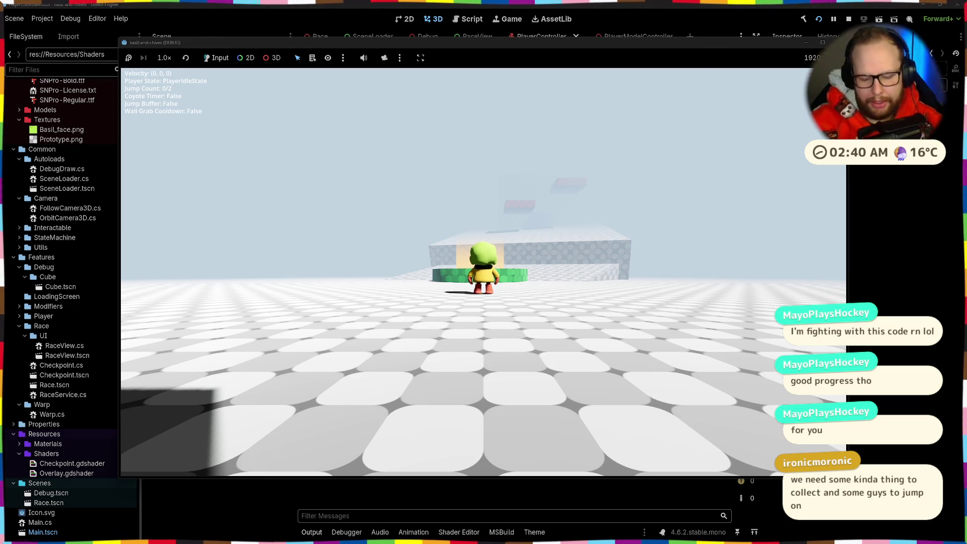
Start the race again, double-jumping up the wall and steering onto the red platform
{"action": "key", "text": "d"}
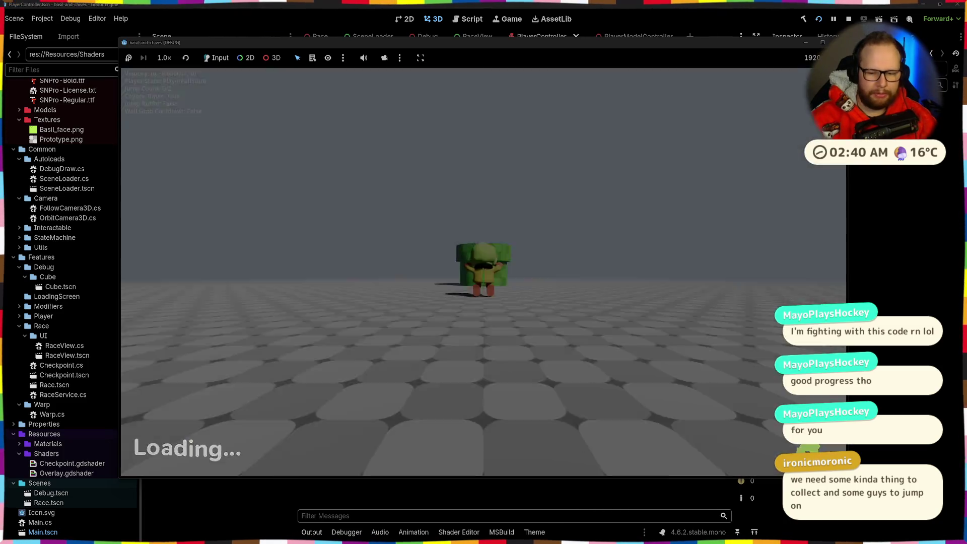
{"action": "key", "text": "space"}
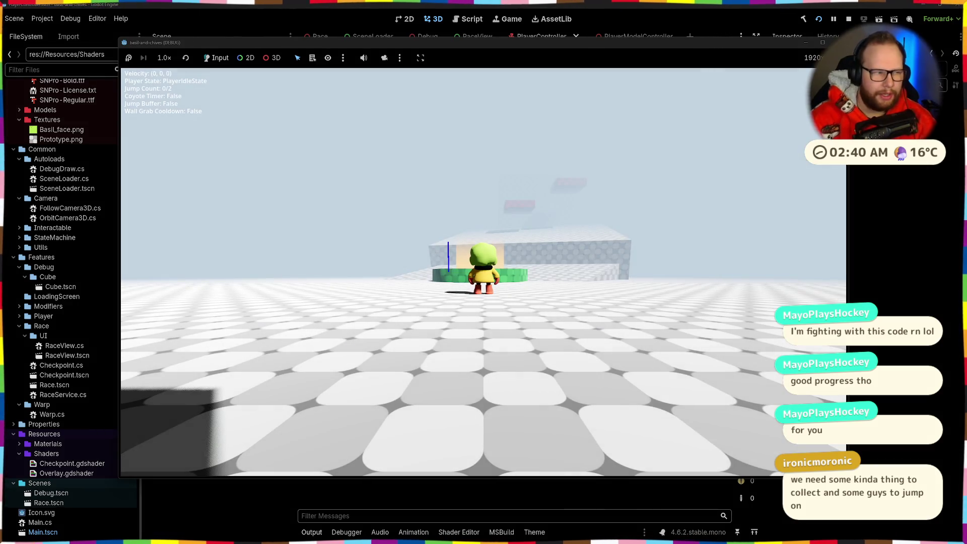
{"action": "key", "text": "w"}
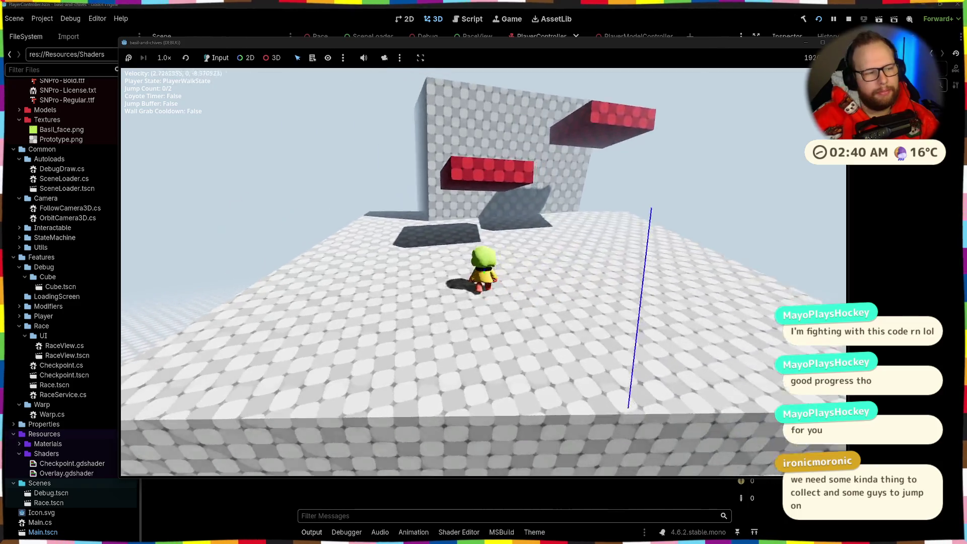
{"action": "key", "text": "space"}
{"action": "key", "text": "space"}
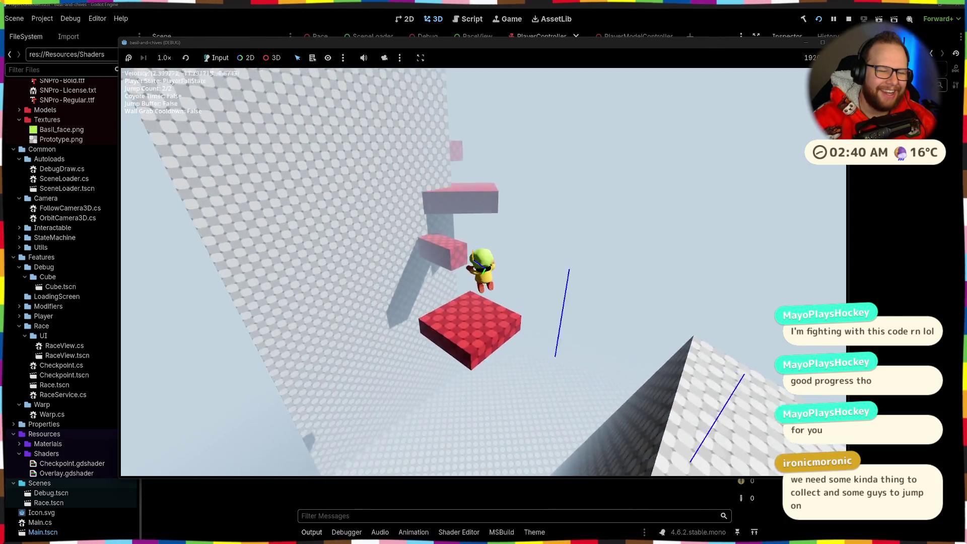
{"action": "key", "text": "w"}
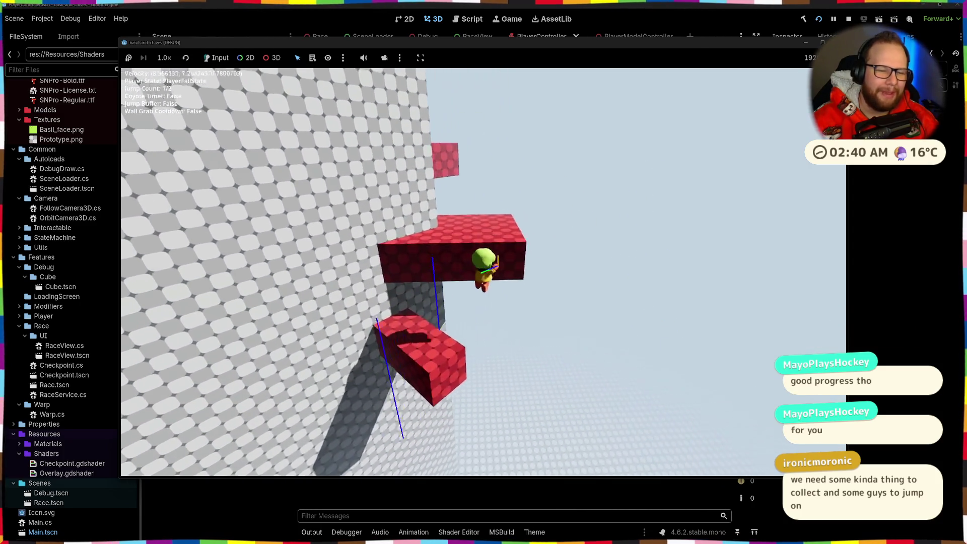
{"action": "key", "text": "space"}
{"action": "key", "text": "space"}
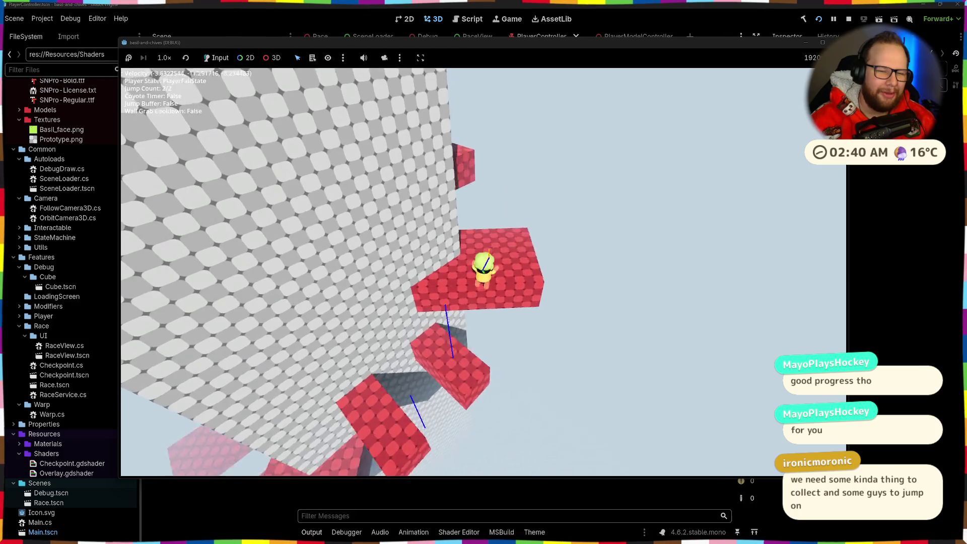
Wall-jump repeatedly out of the fall and climb onto the top of the dark wall
{"action": "key", "text": "space"}
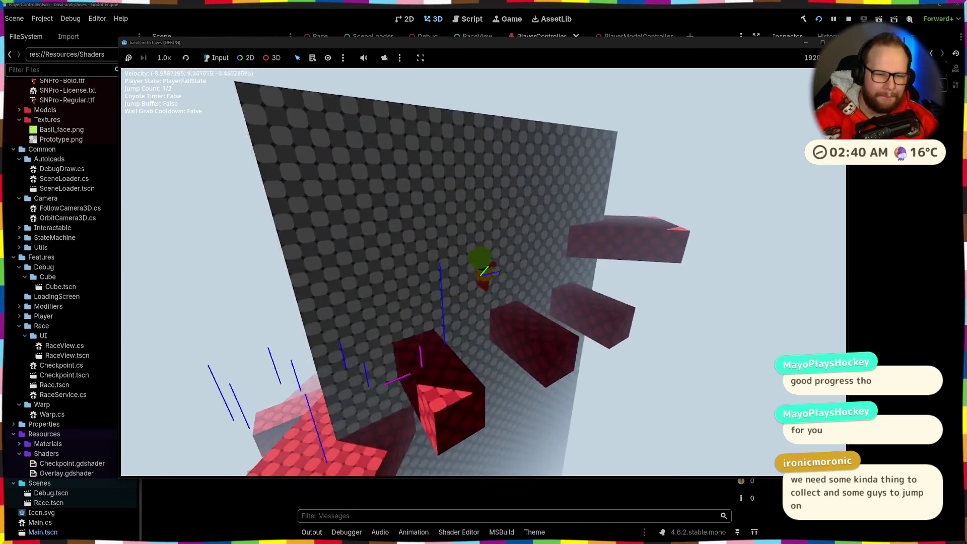
{"action": "key", "text": "space"}
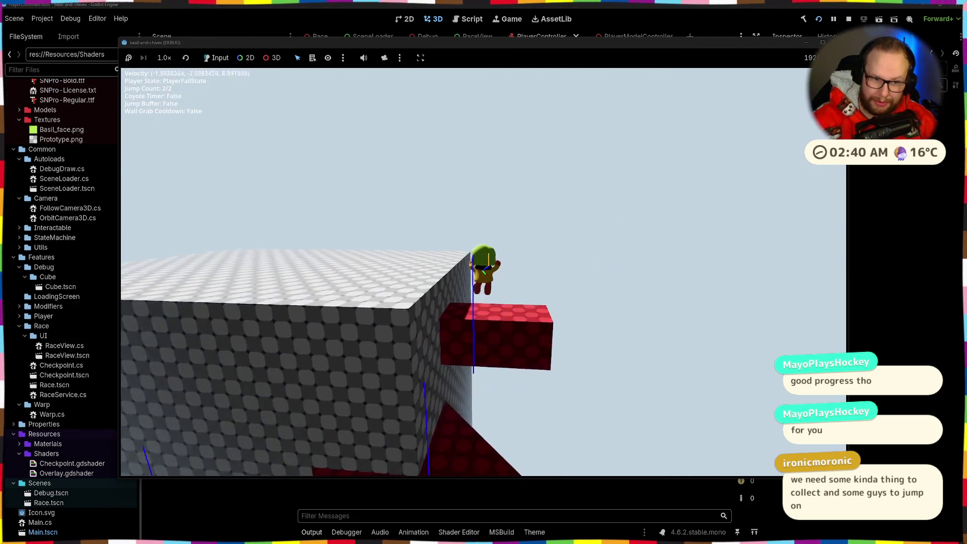
{"action": "key", "text": "space"}
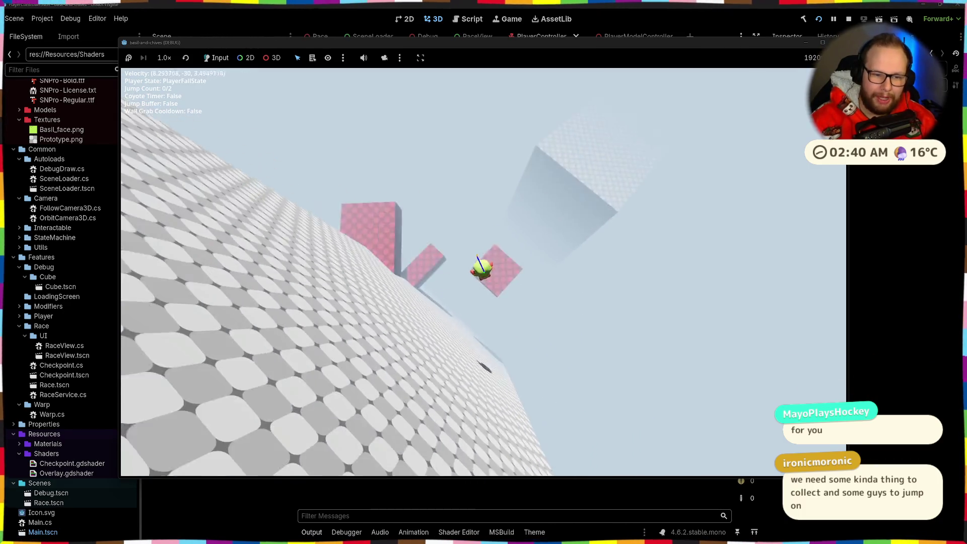
{"action": "key", "text": "space"}
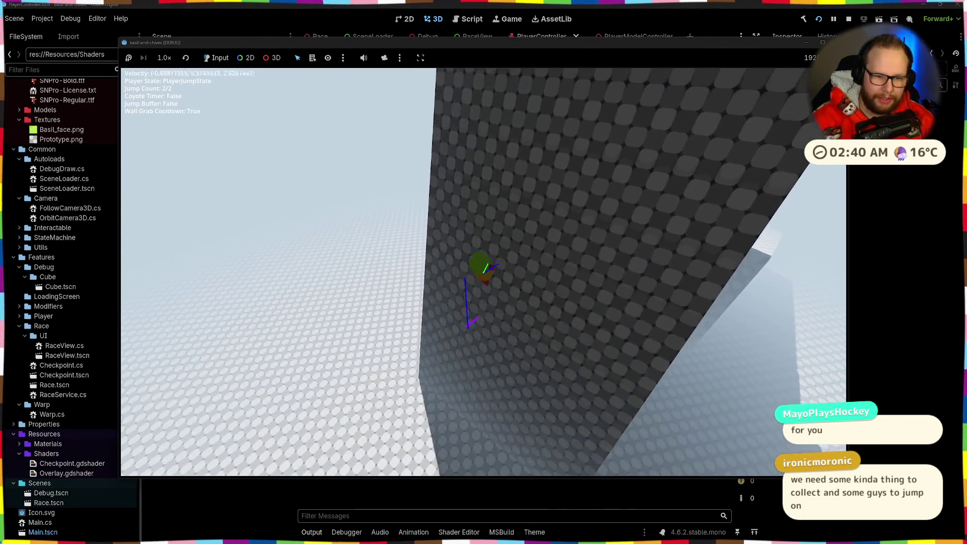
{"action": "key", "text": "w"}
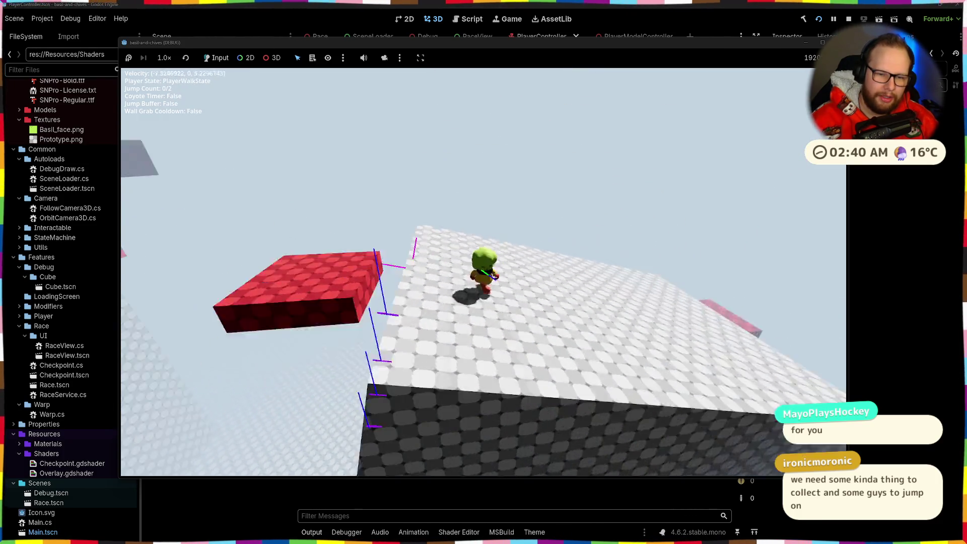
Jump down across the red blocks to the white floor, then grab and release a tall wall
{"action": "key", "text": "space"}
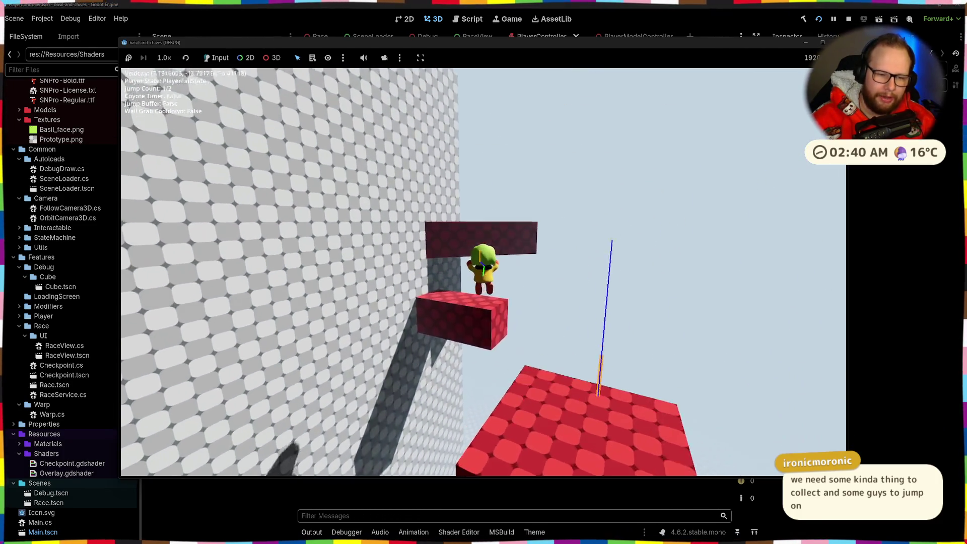
{"action": "key", "text": "space"}
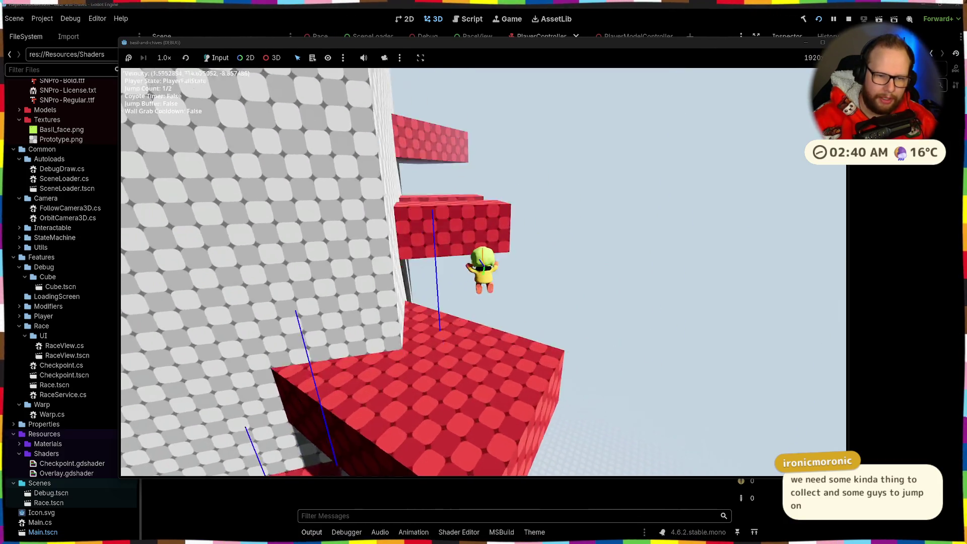
{"action": "key", "text": "w"}
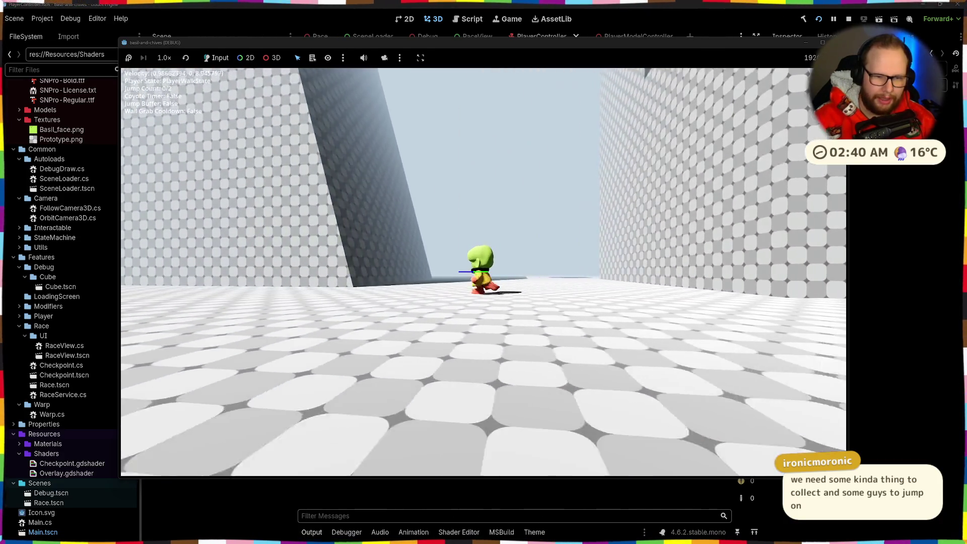
{"action": "key", "text": "space"}
{"action": "key", "text": "space"}
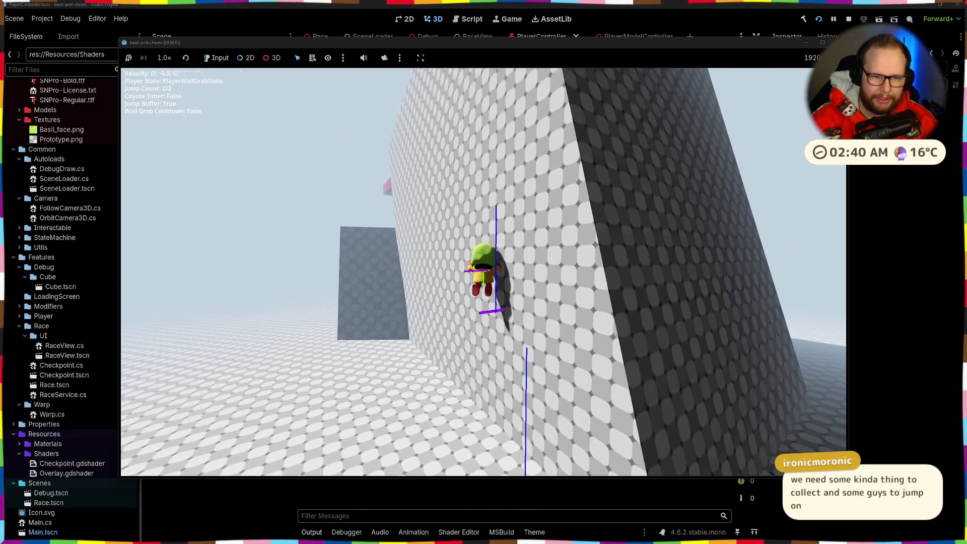
{"action": "key", "text": "s"}
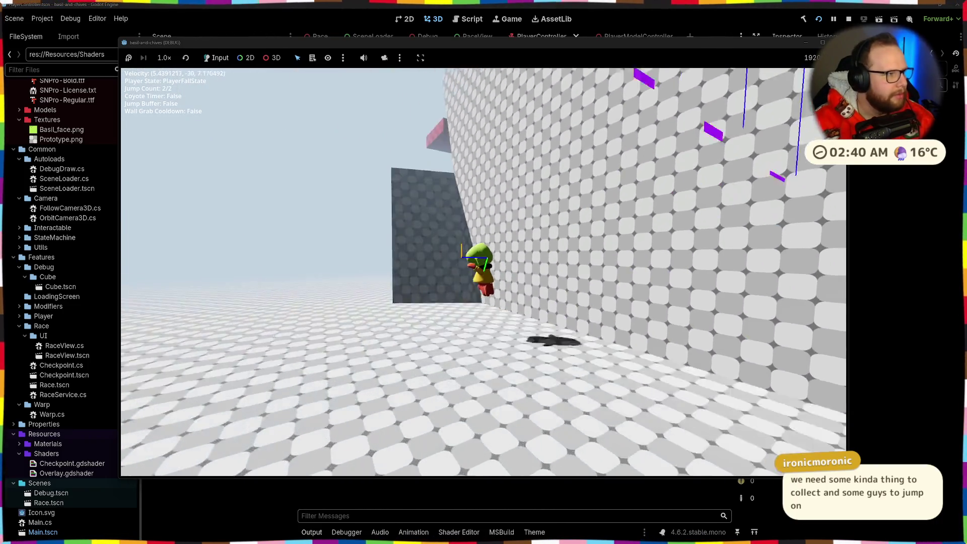